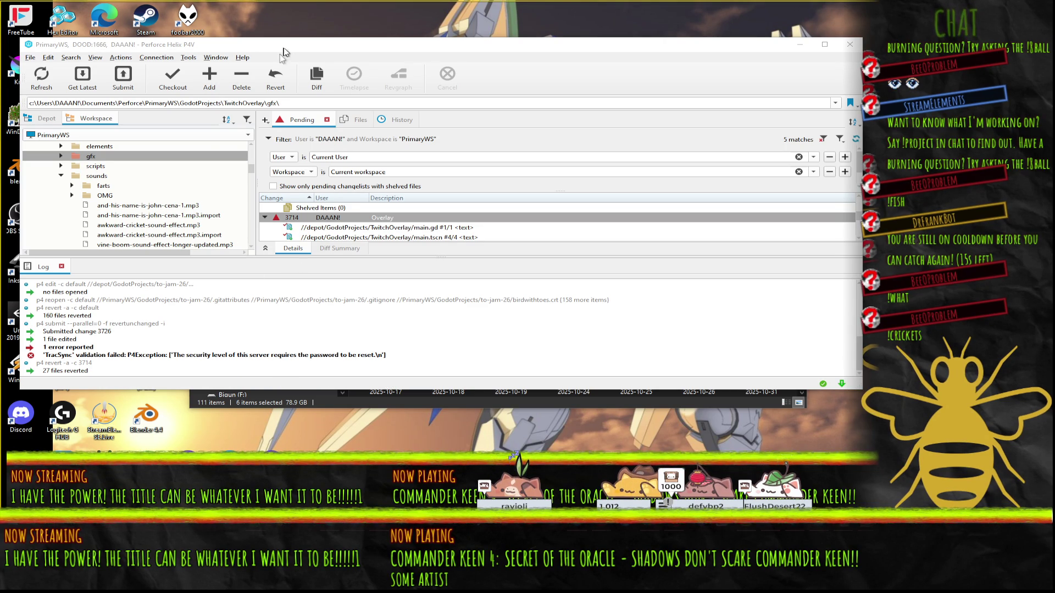
Step: Drag the P4V workspace window lower and further right on the desktop, in two moves
{"action": "left_click_drag", "start_coordinate": [282, 51], "coordinate": [291, 69]}
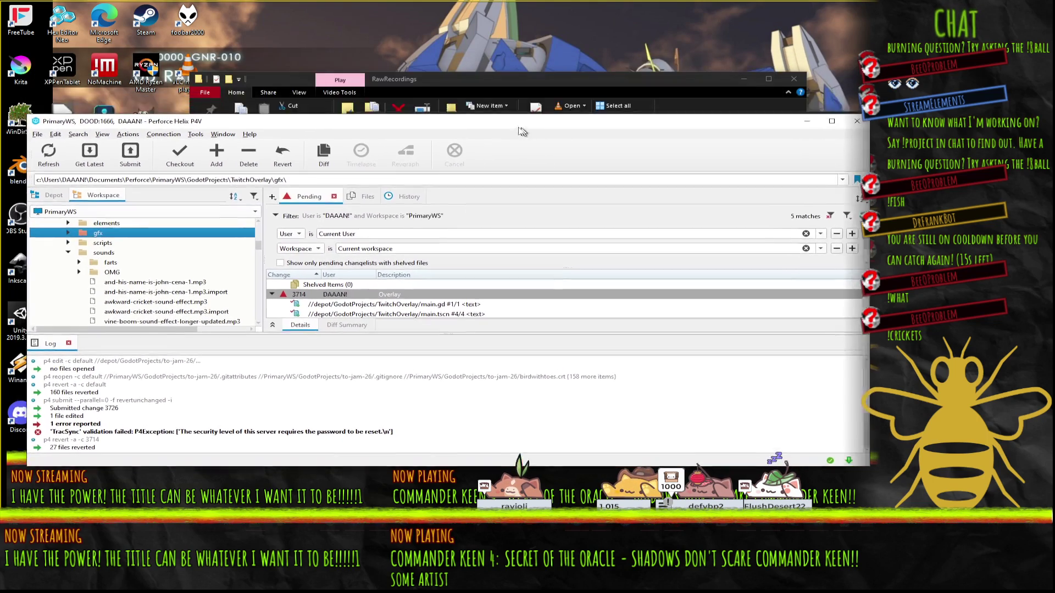
{"action": "mouse_move", "coordinate": [522, 131]}
{"action": "left_mouse_down"}
{"action": "mouse_move", "coordinate": [497, 107]}
{"action": "mouse_move", "coordinate": [508, 131]}
{"action": "mouse_move", "coordinate": [555, 151]}
{"action": "mouse_move", "coordinate": [606, 226]}
{"action": "mouse_move", "coordinate": [520, 219]}
{"action": "mouse_move", "coordinate": [519, 99]}
{"action": "mouse_move", "coordinate": [549, 253]}
{"action": "mouse_move", "coordinate": [439, 252]}
{"action": "mouse_move", "coordinate": [486, 86]}
{"action": "mouse_move", "coordinate": [500, 109]}
{"action": "left_mouse_up"}
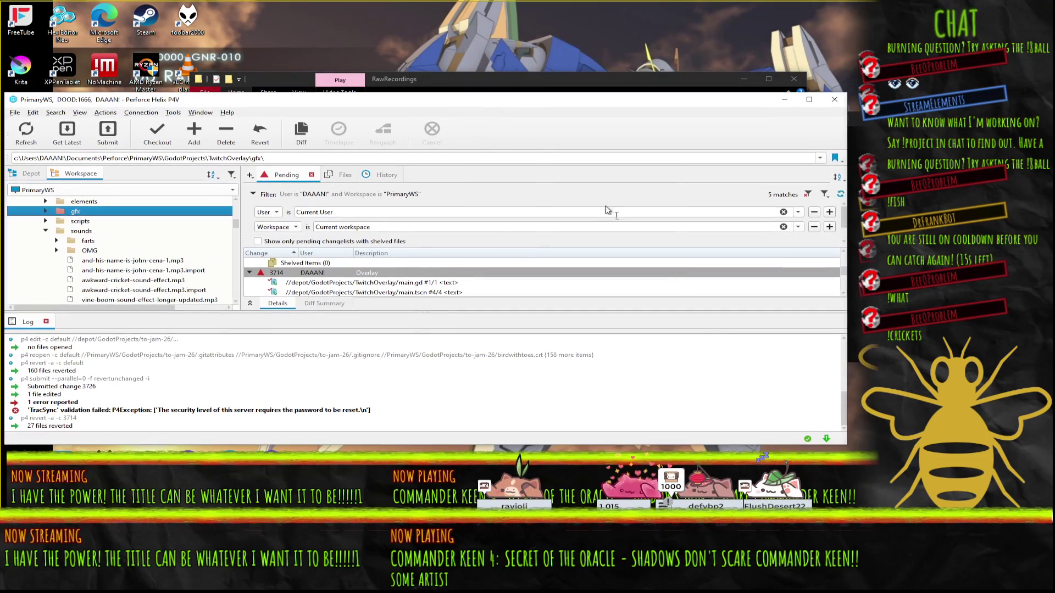
{"action": "left_click", "coordinate": [671, 493]}
{"action": "mouse_move", "coordinate": [370, 97]}
{"action": "left_mouse_down"}
{"action": "mouse_move", "coordinate": [502, 108]}
{"action": "mouse_move", "coordinate": [377, 107]}
{"action": "mouse_move", "coordinate": [385, 122]}
{"action": "mouse_move", "coordinate": [375, 119]}
{"action": "left_mouse_up"}
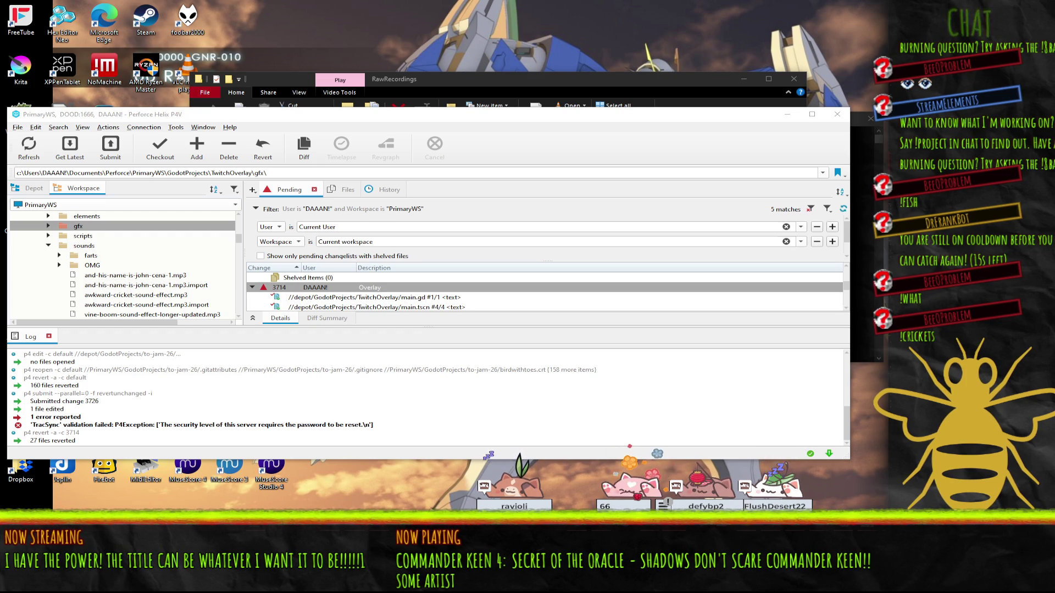
{"action": "key", "text": "alt+Tab"}
{"action": "mouse_move", "coordinate": [695, 49]}
{"action": "left_mouse_down"}
{"action": "mouse_move", "coordinate": [491, 16]}
{"action": "mouse_move", "coordinate": [517, 53]}
{"action": "left_mouse_up"}
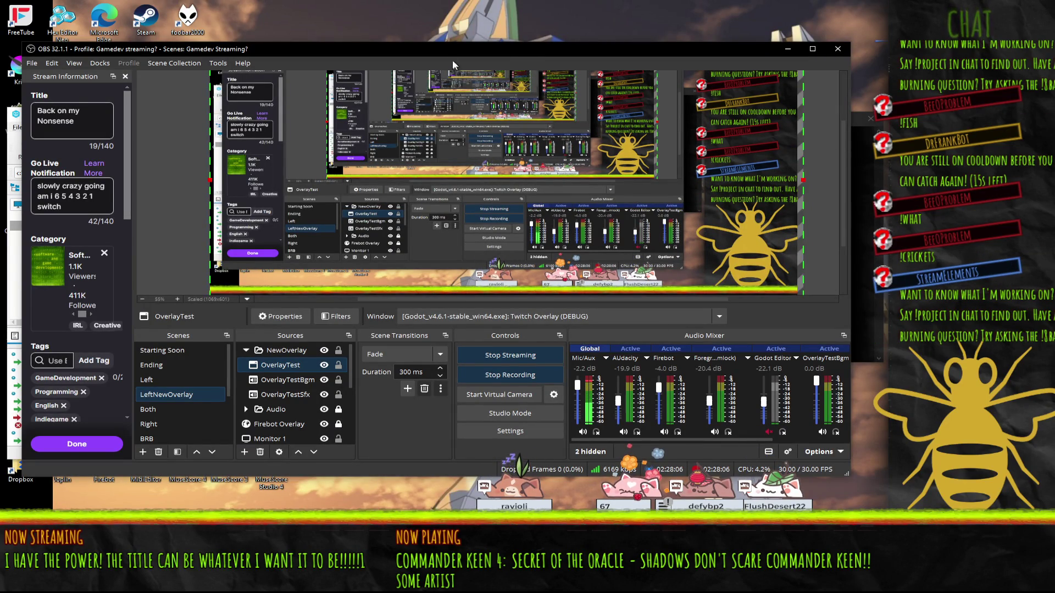
{"action": "left_click_drag", "start_coordinate": [447, 55], "coordinate": [698, 69]}
{"action": "key", "text": "super+Down"}
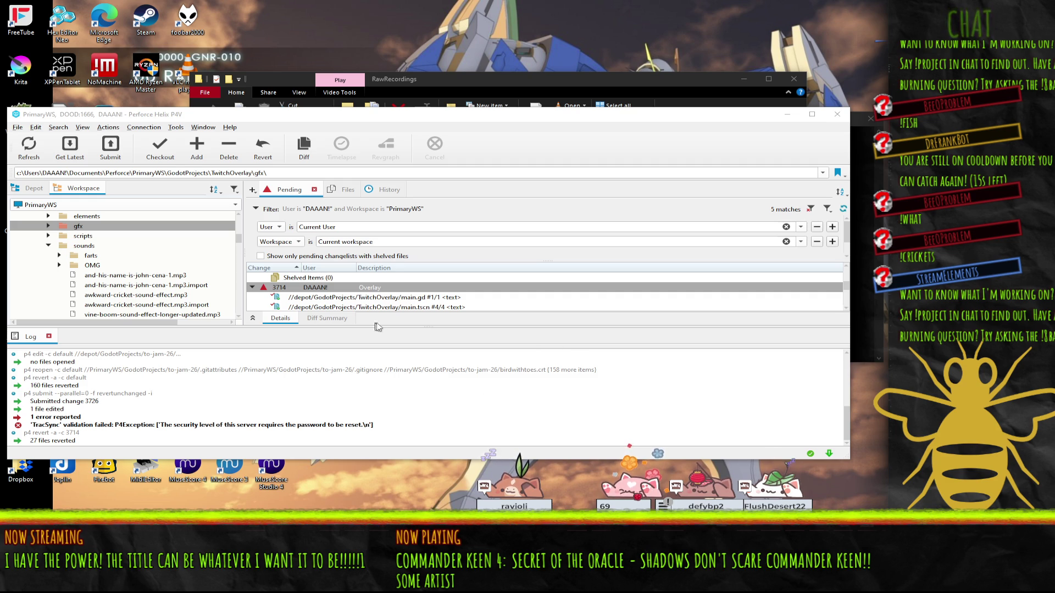
Step: Make the P4V window taller and diff changelist 3714's files against their have revisions
{"action": "left_click_drag", "start_coordinate": [363, 110], "coordinate": [364, 31]}
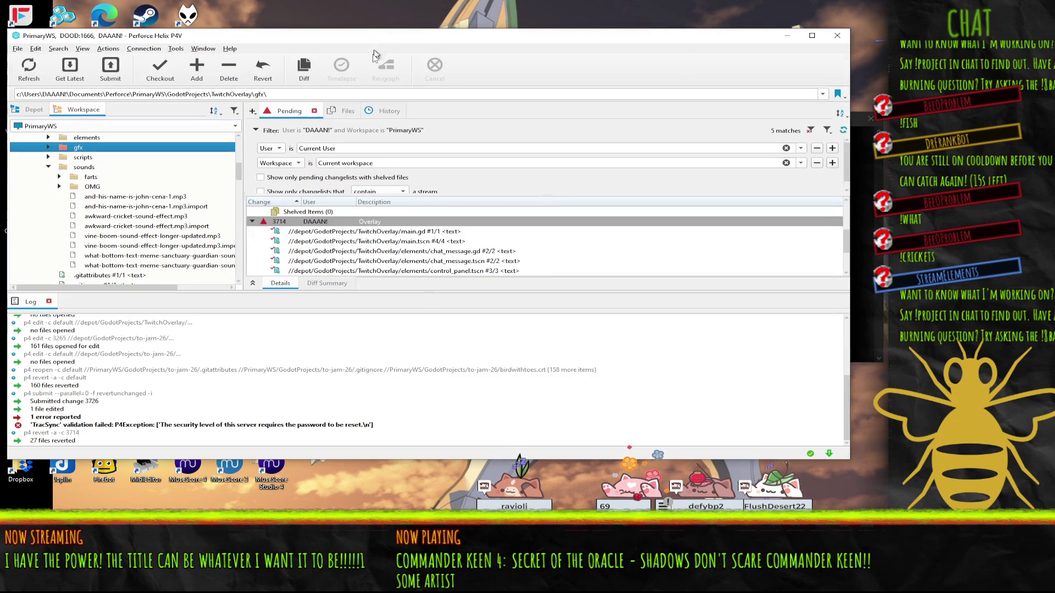
{"action": "right_click", "coordinate": [281, 221]}
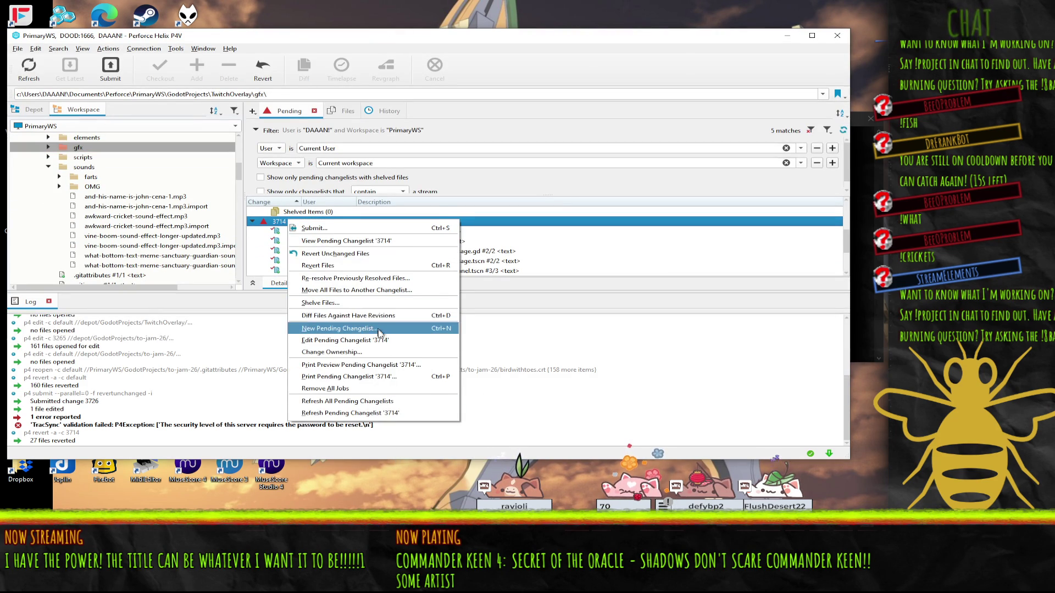
{"action": "left_click", "coordinate": [365, 315]}
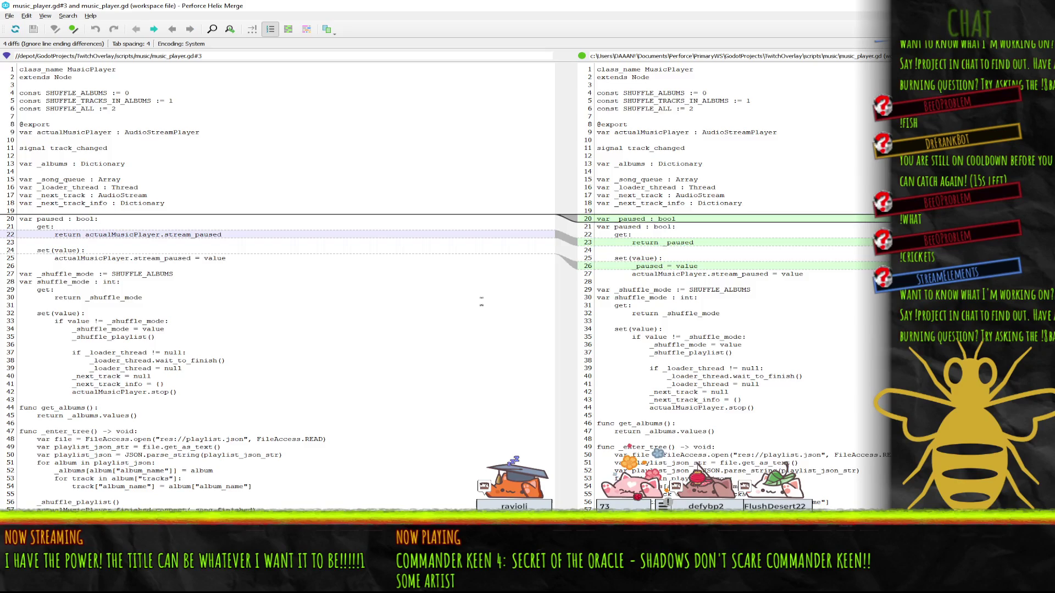
Step: Scroll through the music_player.gd and chat_message.gd diffs, then close Helix Merge
{"action": "scroll", "coordinate": [481, 298], "scroll_direction": "down", "scroll_amount": 20}
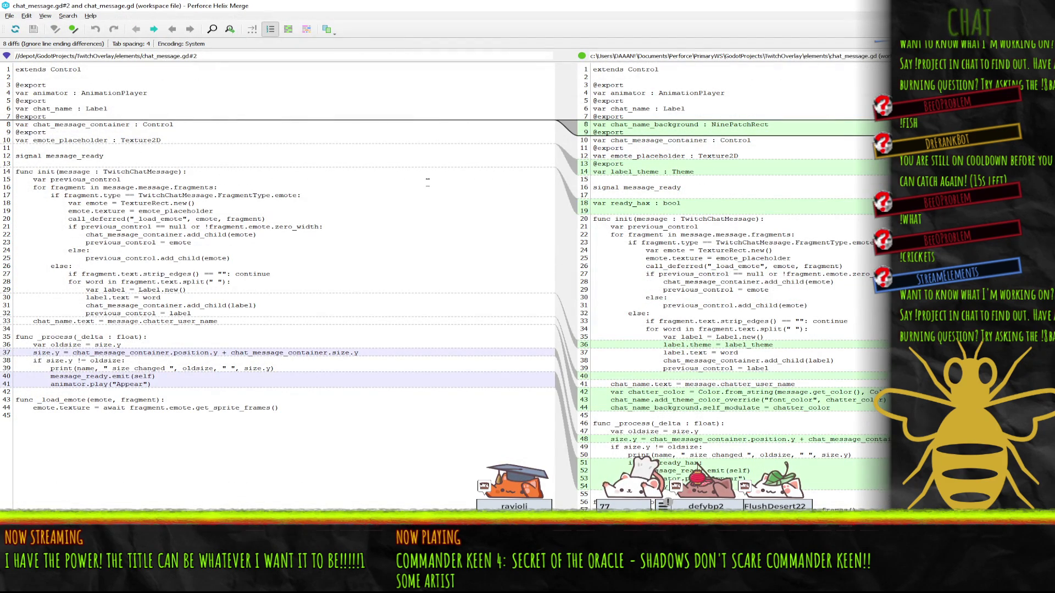
{"action": "scroll", "coordinate": [480, 273], "scroll_direction": "down", "scroll_amount": 1}
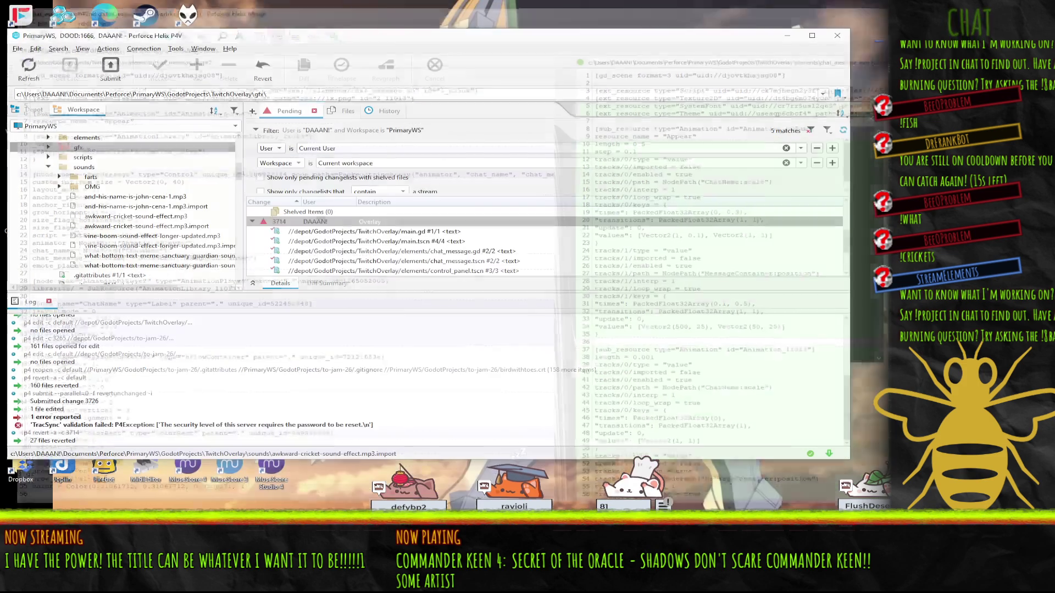
{"action": "key", "text": "alt+F4"}
Step: Add main.tres from the workspace tree to changelist 3714
{"action": "left_click", "coordinate": [33, 110]}
{"action": "scroll", "coordinate": [108, 223], "scroll_direction": "down", "scroll_amount": 3}
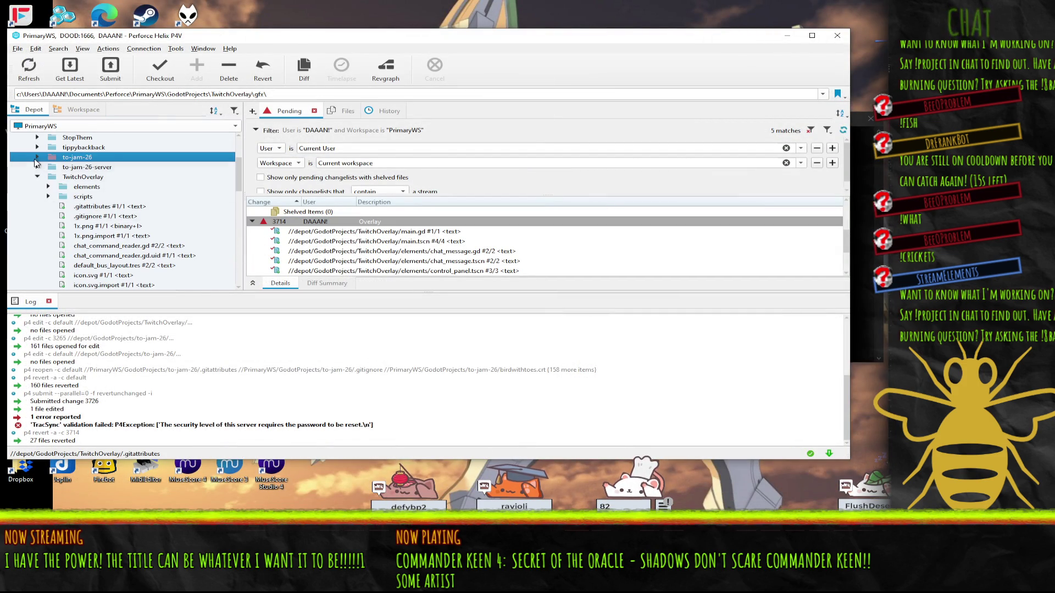
{"action": "left_click", "coordinate": [76, 112]}
{"action": "scroll", "coordinate": [114, 196], "scroll_direction": "down", "scroll_amount": 10}
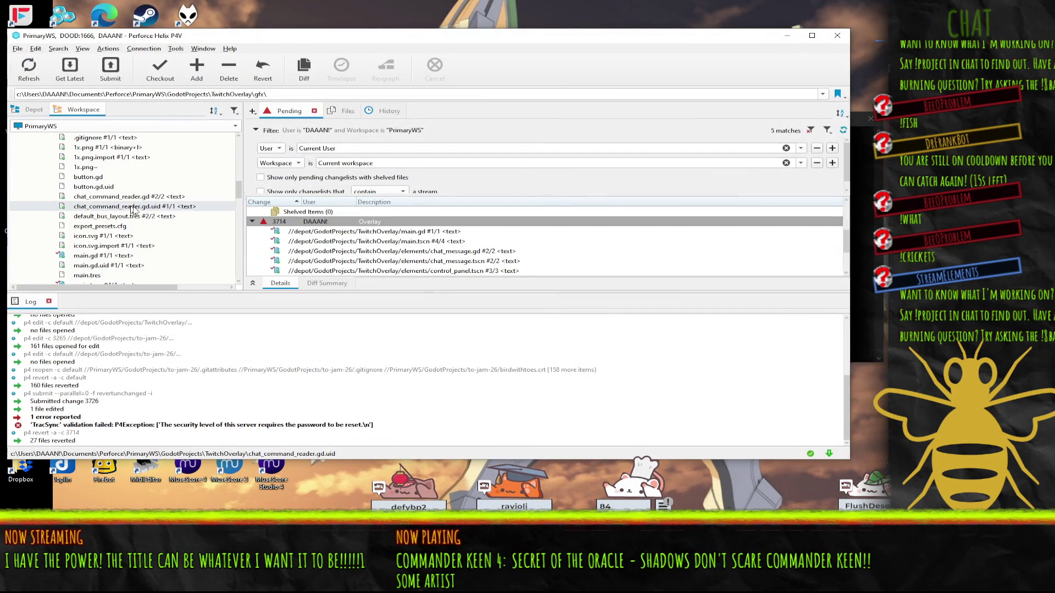
{"action": "left_click", "coordinate": [88, 157]}
{"action": "left_click_drag", "start_coordinate": [88, 158], "coordinate": [288, 228]}
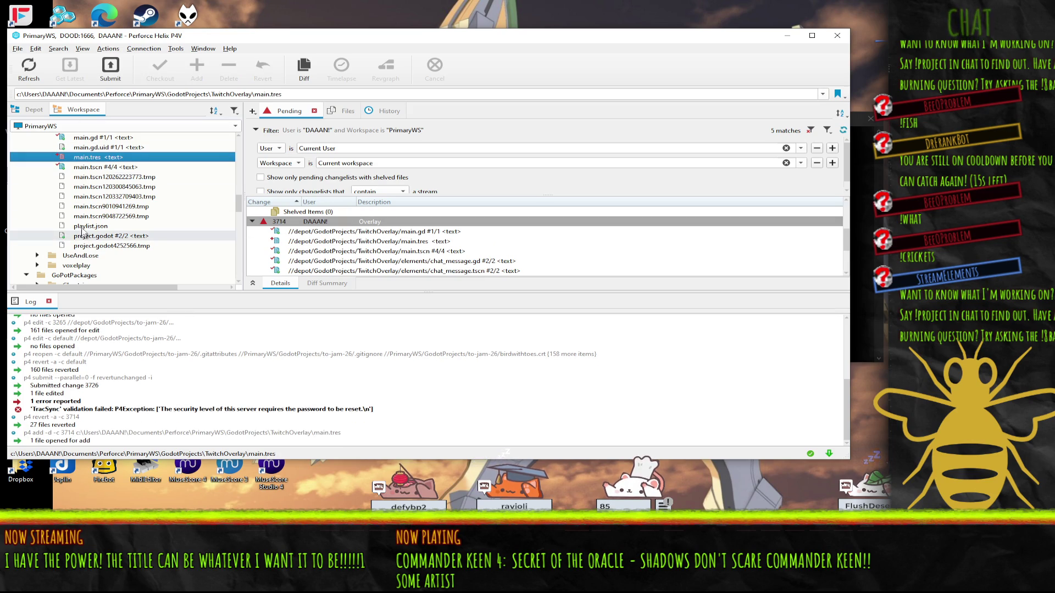
Step: Start submitting changelist 3714 to bring up its Submit dialog
{"action": "left_click", "coordinate": [266, 223]}
{"action": "right_click", "coordinate": [267, 227]}
{"action": "left_click", "coordinate": [289, 233]}
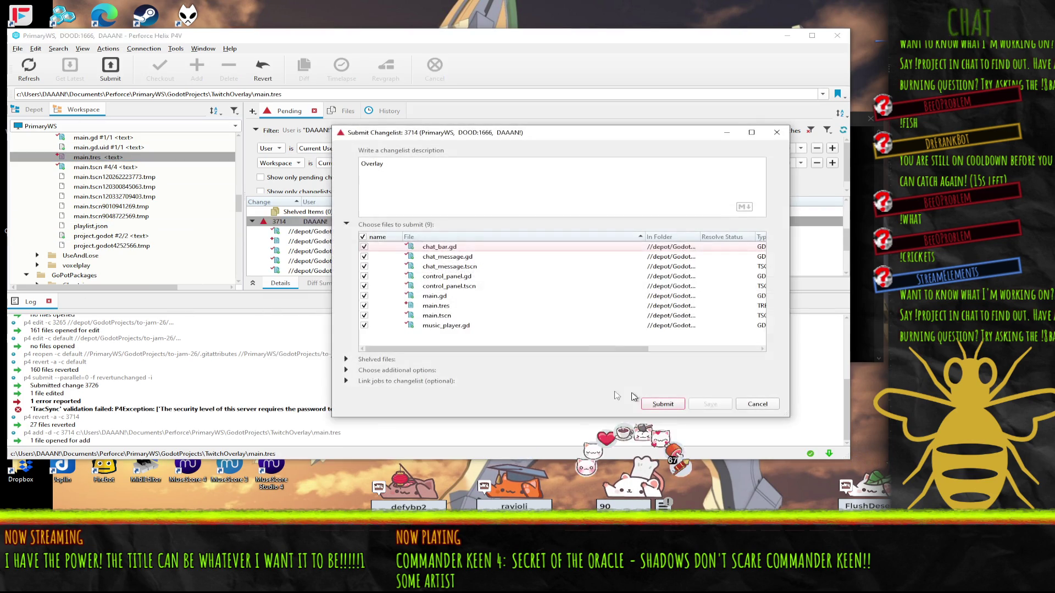
Step: Submit the changelist with description 'Overlay - Good enough to start using maybe?', dismissing both messages
{"action": "left_click", "coordinate": [460, 168]}
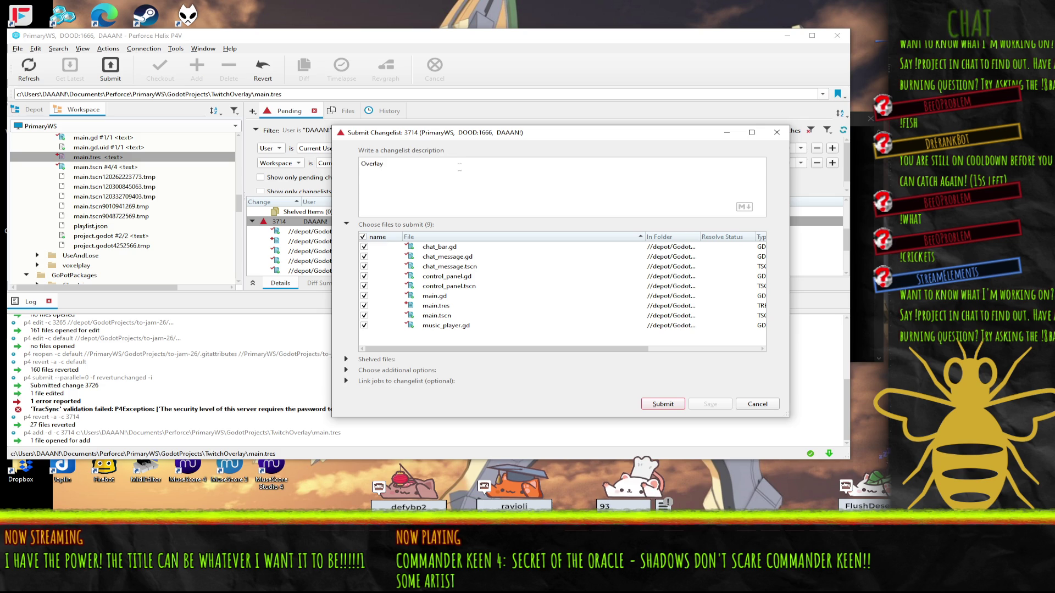
{"action": "type", "text": " - Good enough to start using m"}
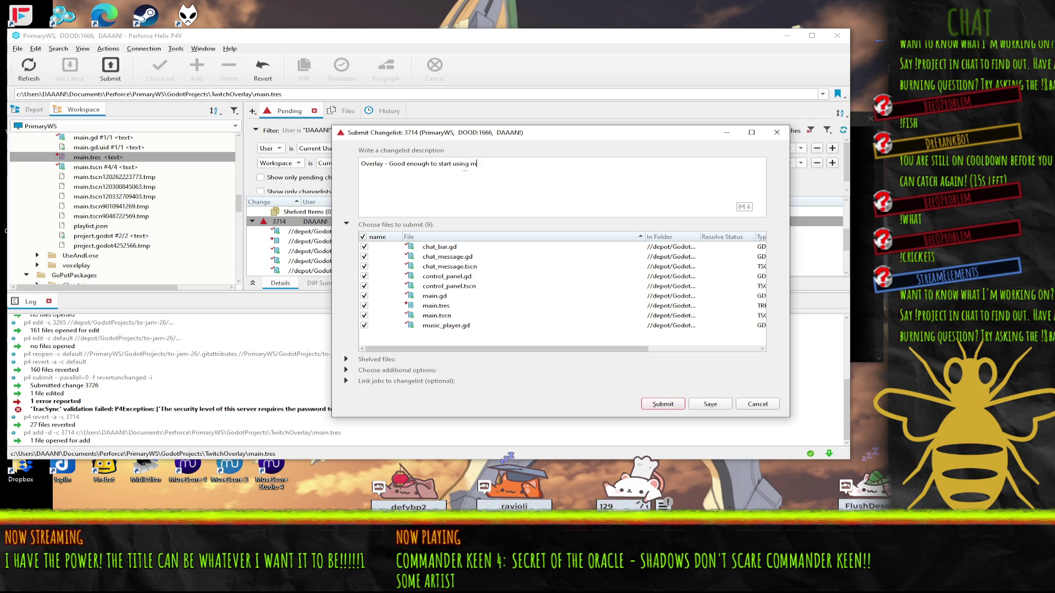
{"action": "key", "text": "BackSpace"}
{"action": "key", "text": "BackSpace"}
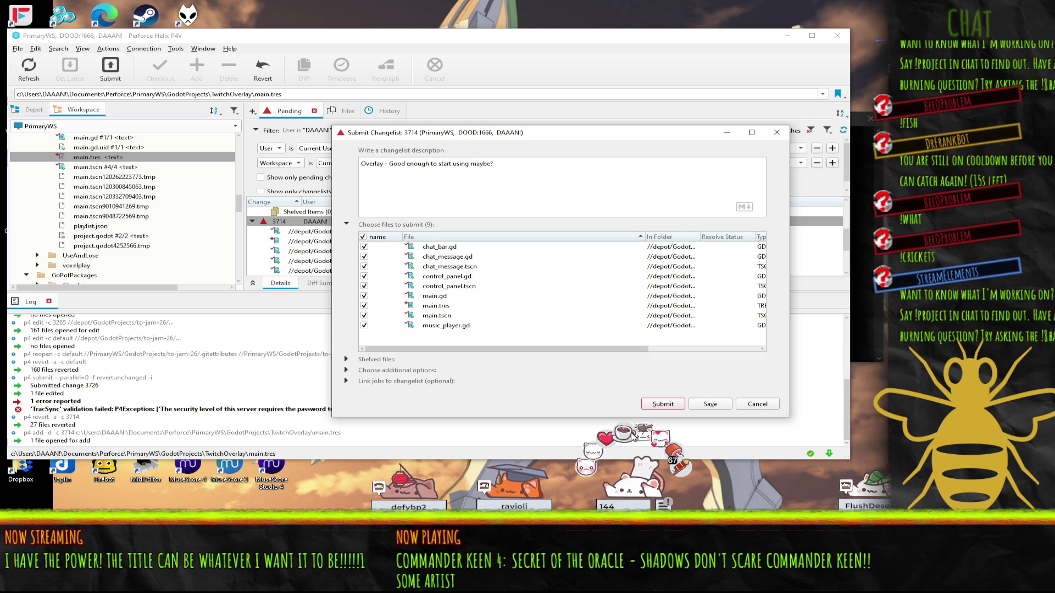
{"action": "left_click", "coordinate": [675, 405]}
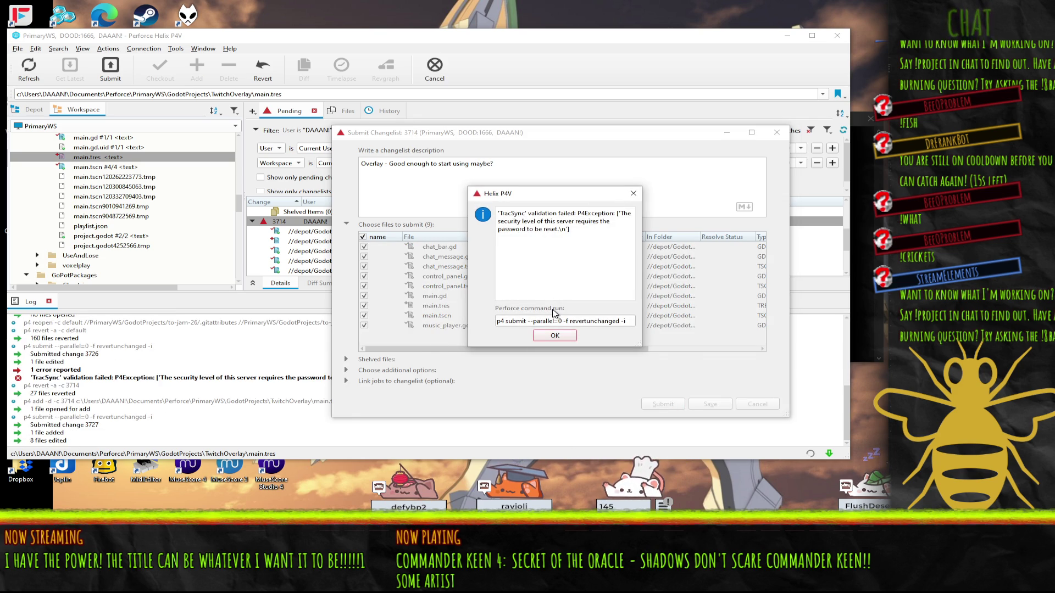
{"action": "left_click", "coordinate": [556, 334]}
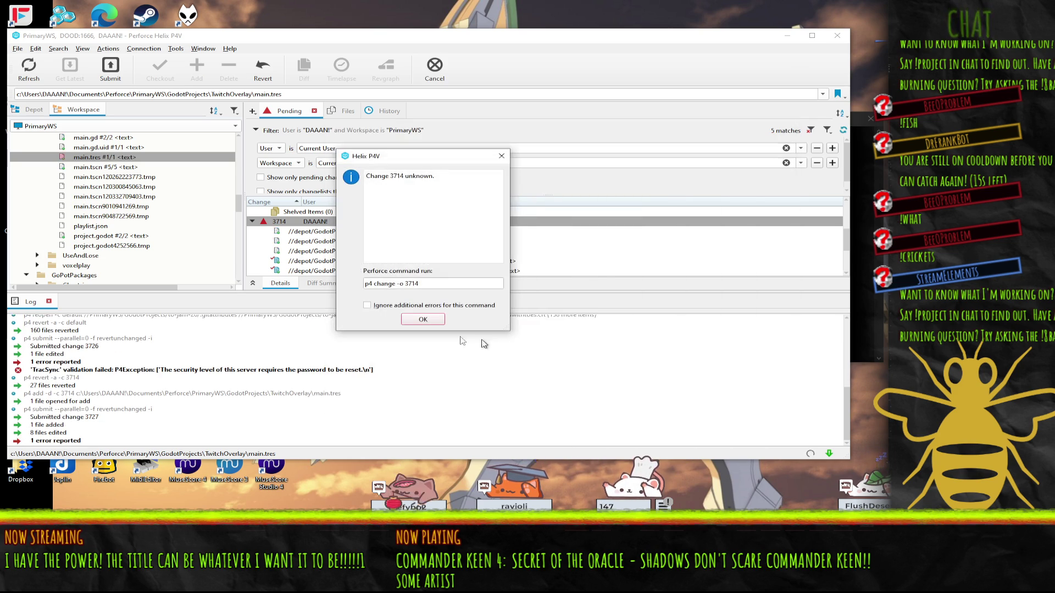
{"action": "left_click", "coordinate": [423, 319]}
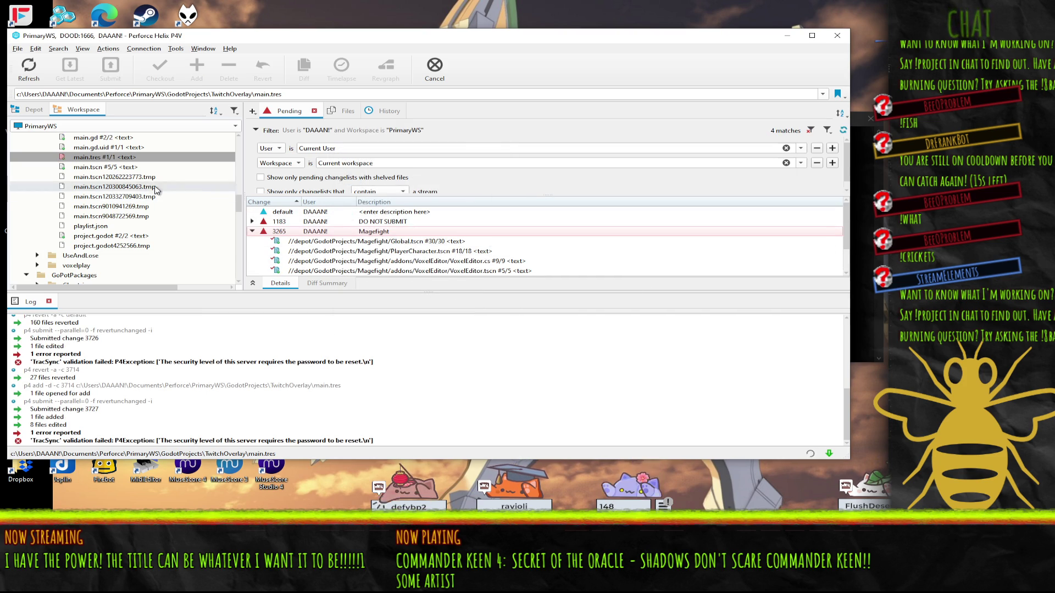
{"action": "left_click", "coordinate": [34, 109]}
Step: Scroll the depot tree to the TwitchOverlay folder, then switch to the SceneTree docs in Firefox
{"action": "scroll", "coordinate": [77, 219], "scroll_direction": "down", "scroll_amount": 10}
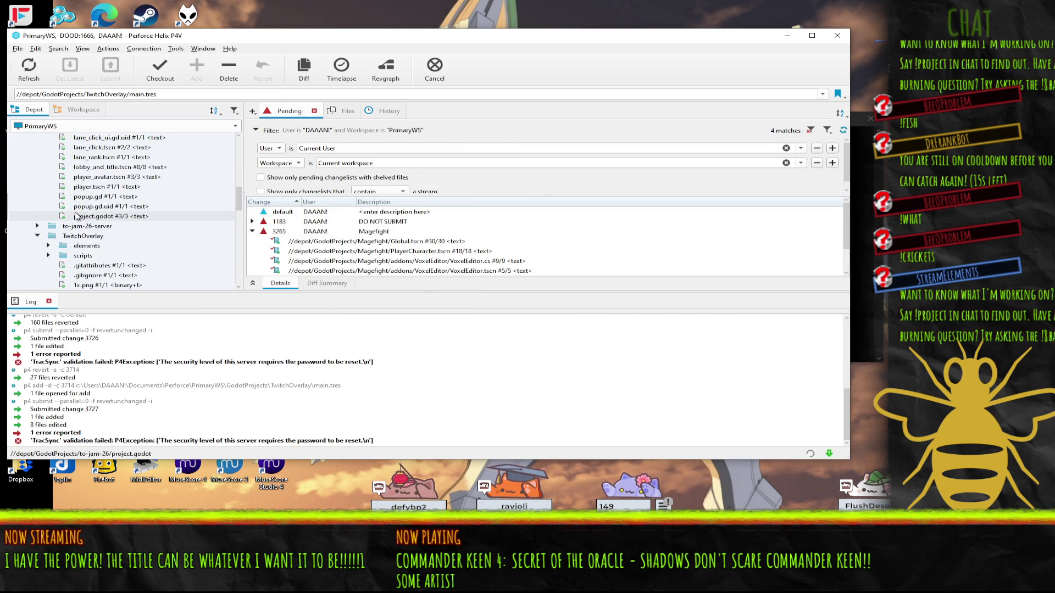
{"action": "scroll", "coordinate": [77, 219], "scroll_direction": "down", "scroll_amount": 3}
{"action": "mouse_move", "coordinate": [82, 206]}
{"action": "left_mouse_down"}
{"action": "mouse_move", "coordinate": [295, 214]}
{"action": "mouse_move", "coordinate": [107, 209]}
{"action": "left_mouse_up"}
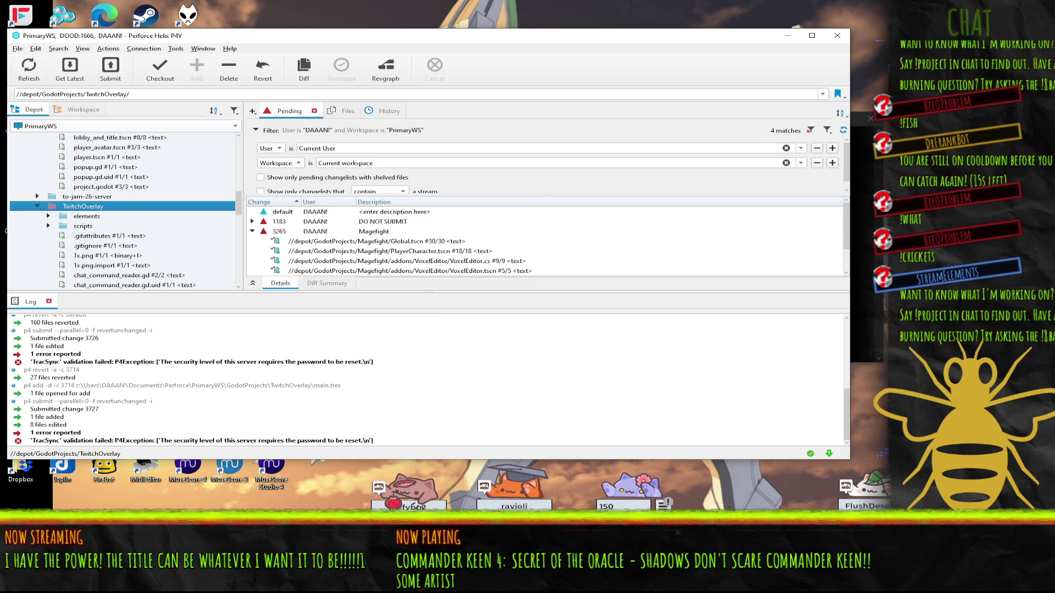
{"action": "left_click", "coordinate": [601, 582]}
{"action": "left_click", "coordinate": [505, 477]}
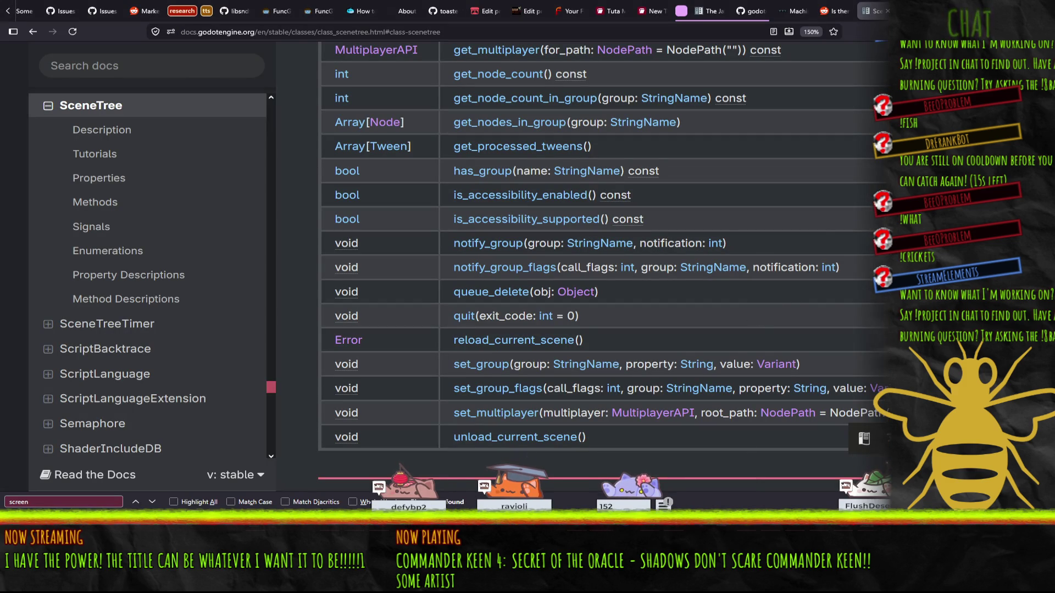
Step: Search 'godot microphone' in a new tab and open the Recording with microphone docs page
{"action": "key", "text": "ctrl+t"}
{"action": "type", "text": "godotengine.org/"}
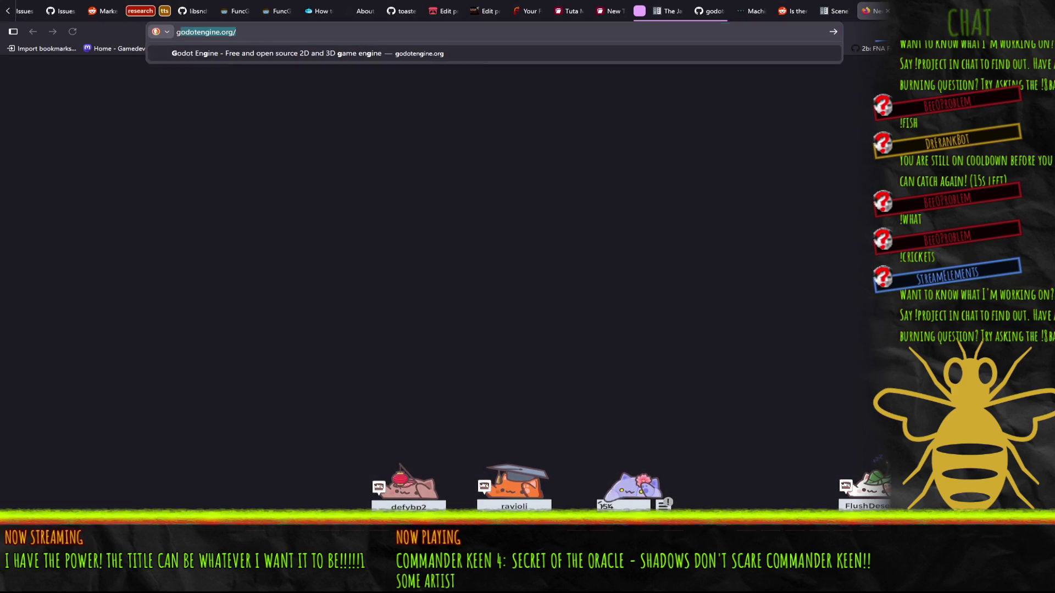
{"action": "type", "text": "t microphone"}
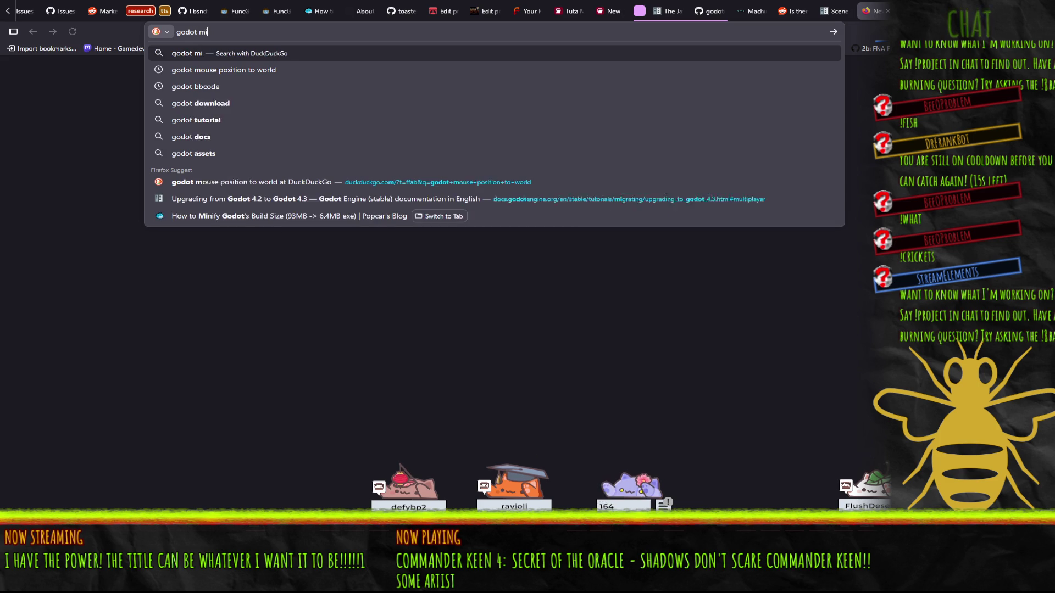
{"action": "key", "text": "Return"}
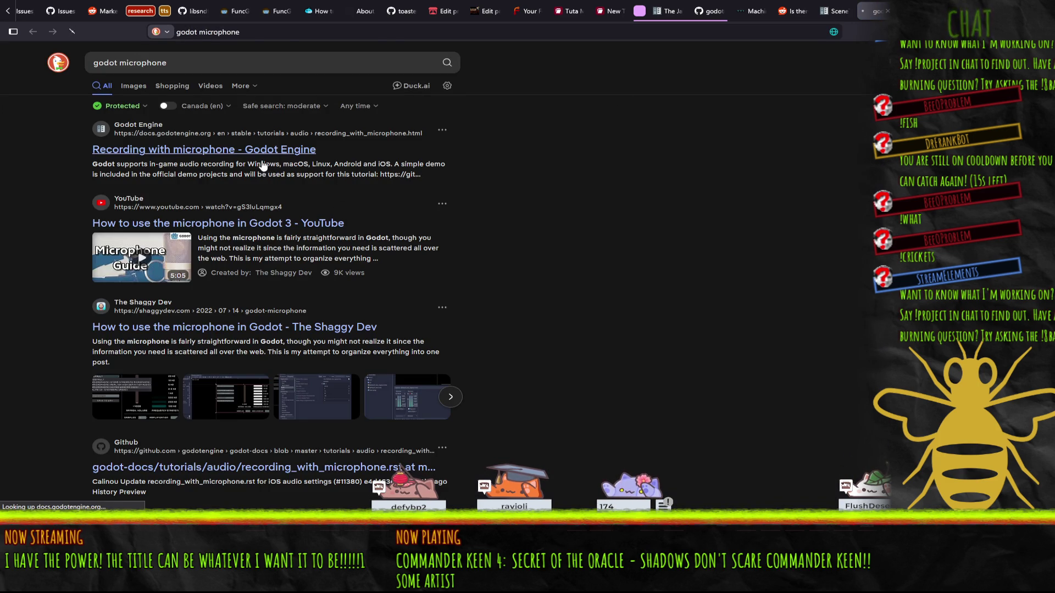
{"action": "left_click", "coordinate": [264, 164]}
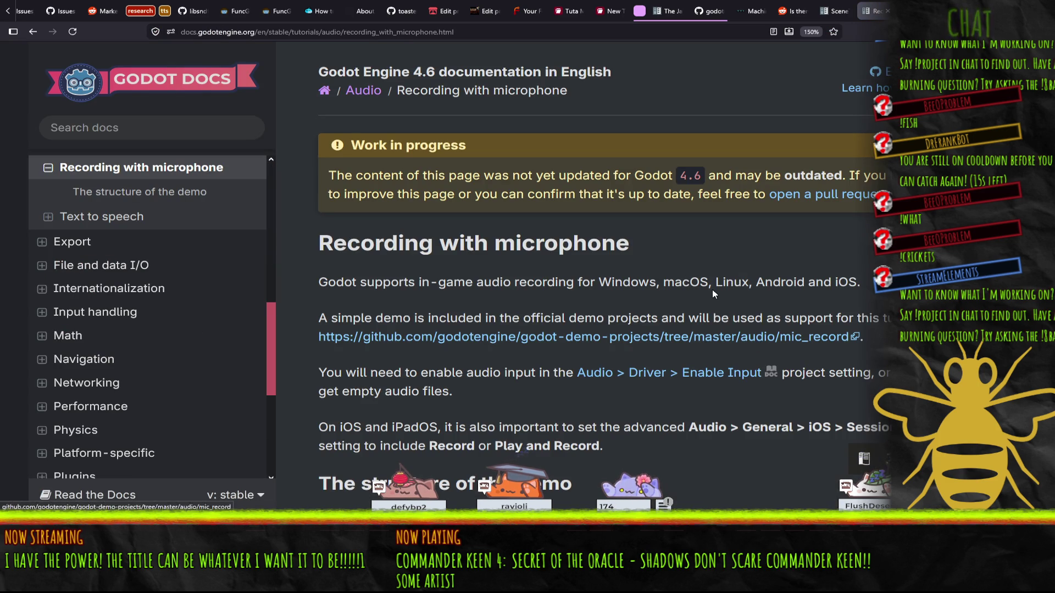
Step: Read through the tutorial's code and open the AudioEffectRecord class reference
{"action": "scroll", "coordinate": [722, 246], "scroll_direction": "down", "scroll_amount": 2}
{"action": "scroll", "coordinate": [722, 247], "scroll_direction": "down", "scroll_amount": 3}
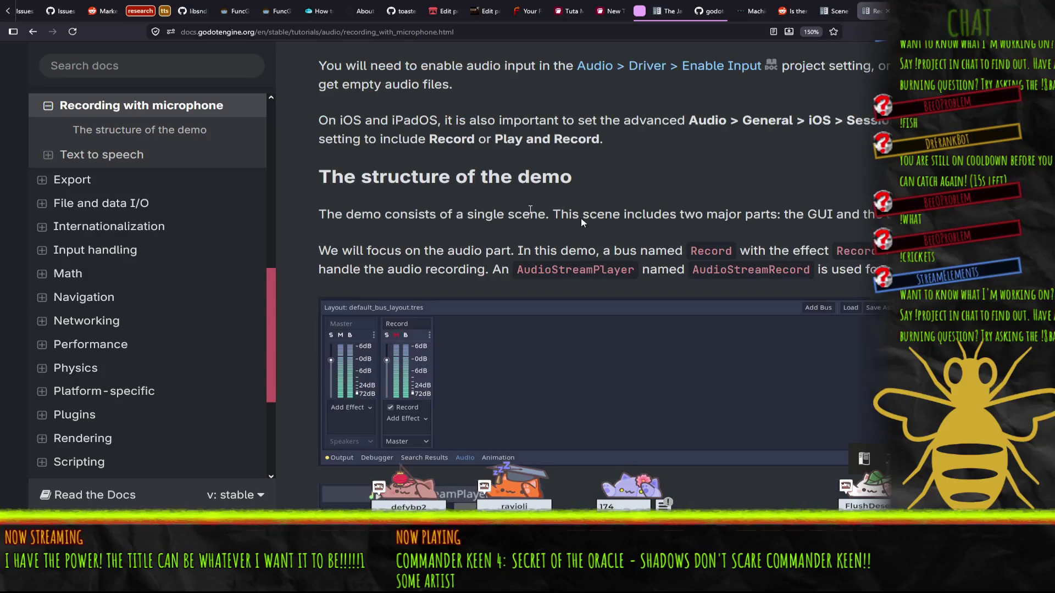
{"action": "scroll", "coordinate": [320, 242], "scroll_direction": "down", "scroll_amount": 3}
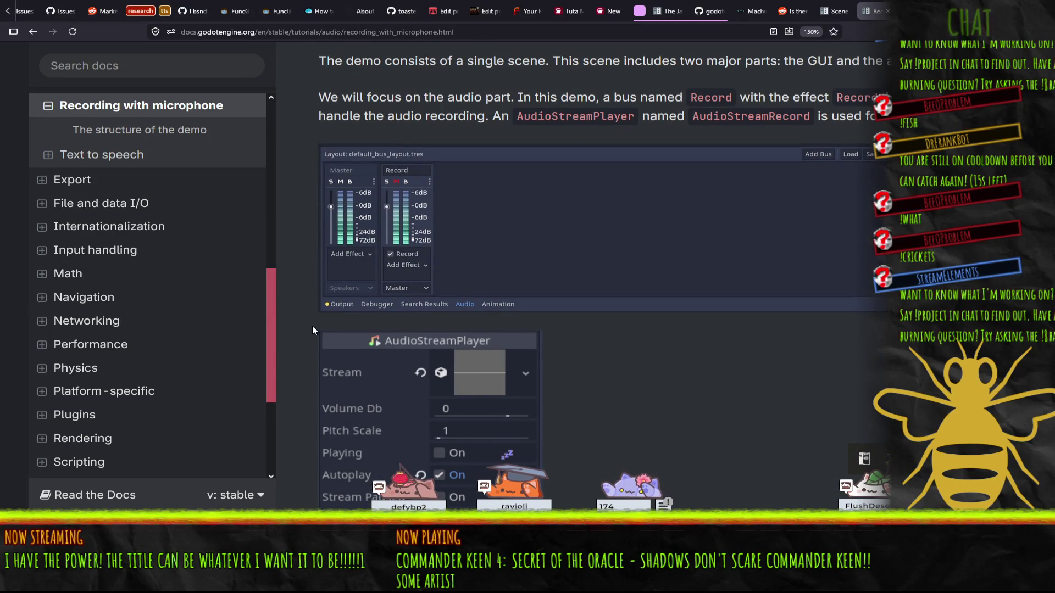
{"action": "scroll", "coordinate": [312, 326], "scroll_direction": "down", "scroll_amount": 4}
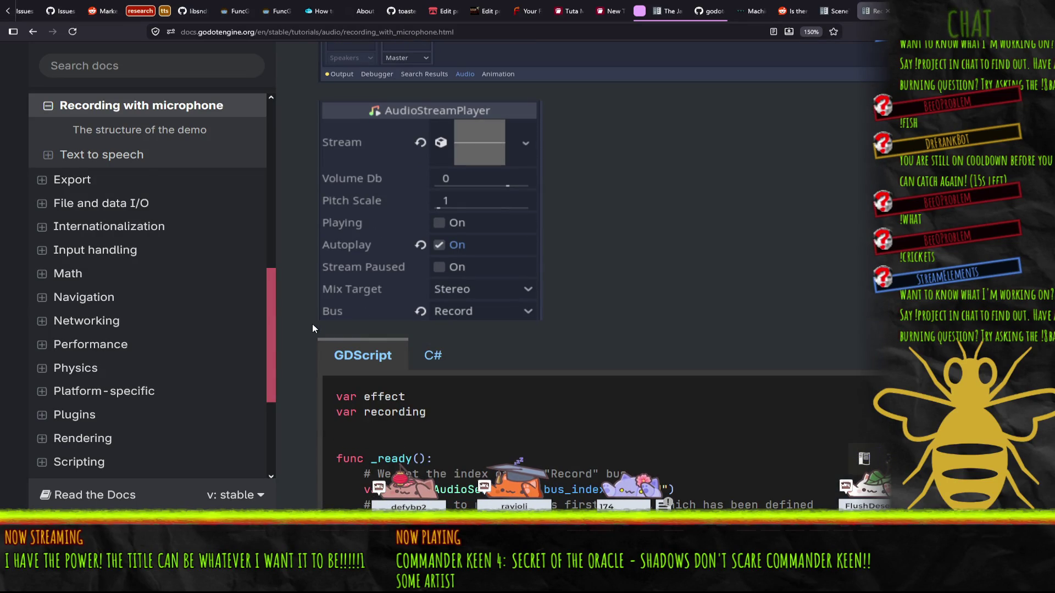
{"action": "scroll", "coordinate": [313, 313], "scroll_direction": "down", "scroll_amount": 6}
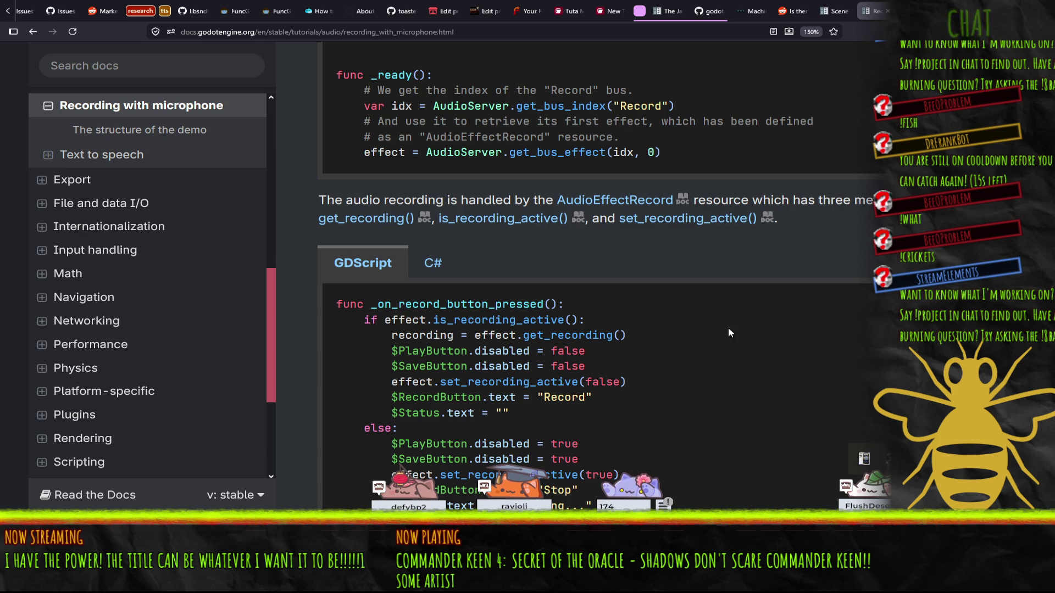
{"action": "scroll", "coordinate": [661, 253], "scroll_direction": "down", "scroll_amount": 3}
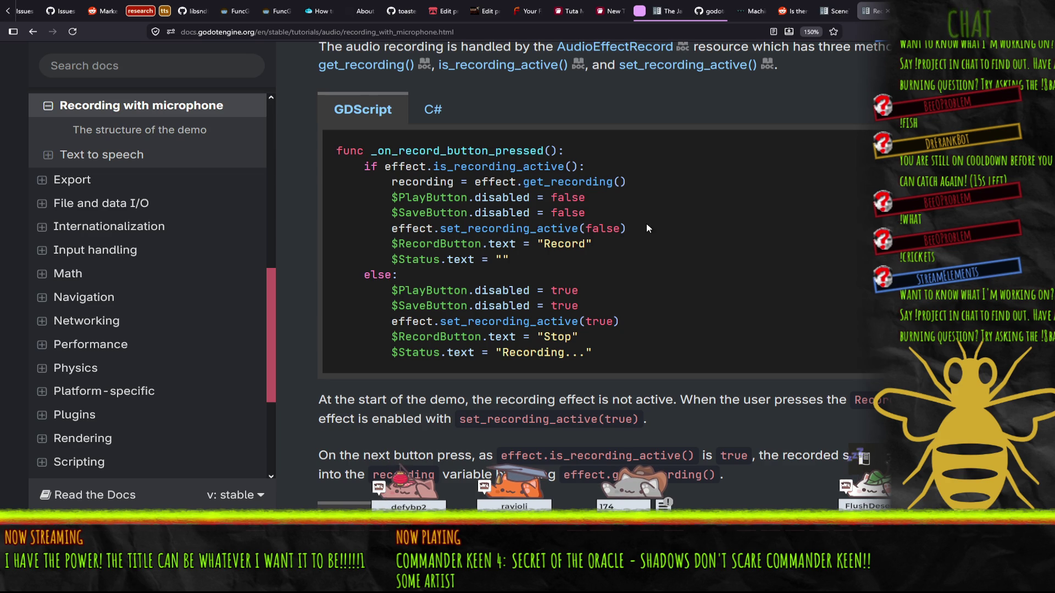
{"action": "scroll", "coordinate": [637, 247], "scroll_direction": "down", "scroll_amount": 4}
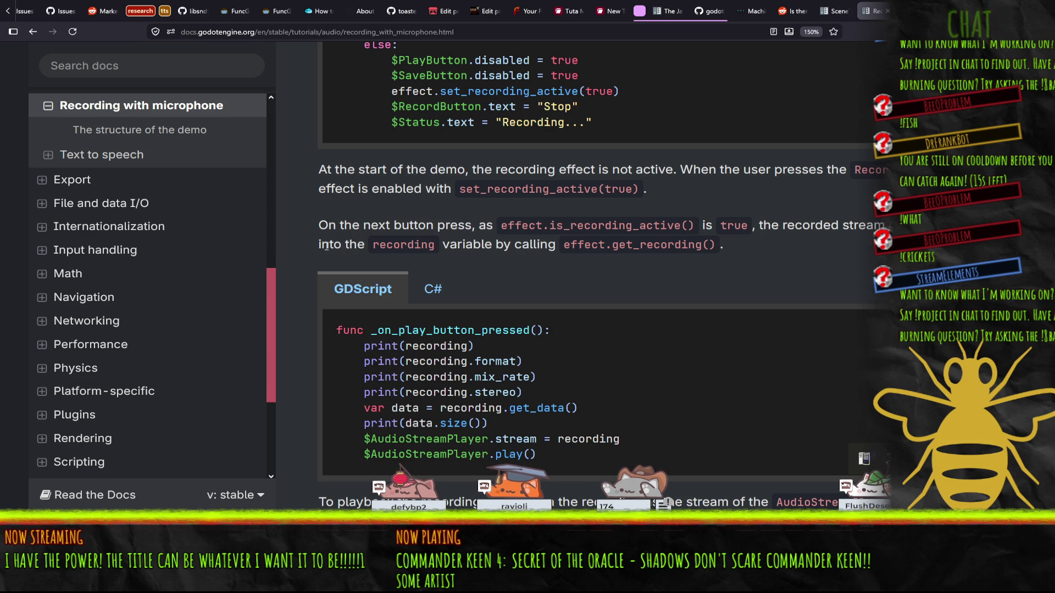
{"action": "scroll", "coordinate": [317, 250], "scroll_direction": "down", "scroll_amount": 8}
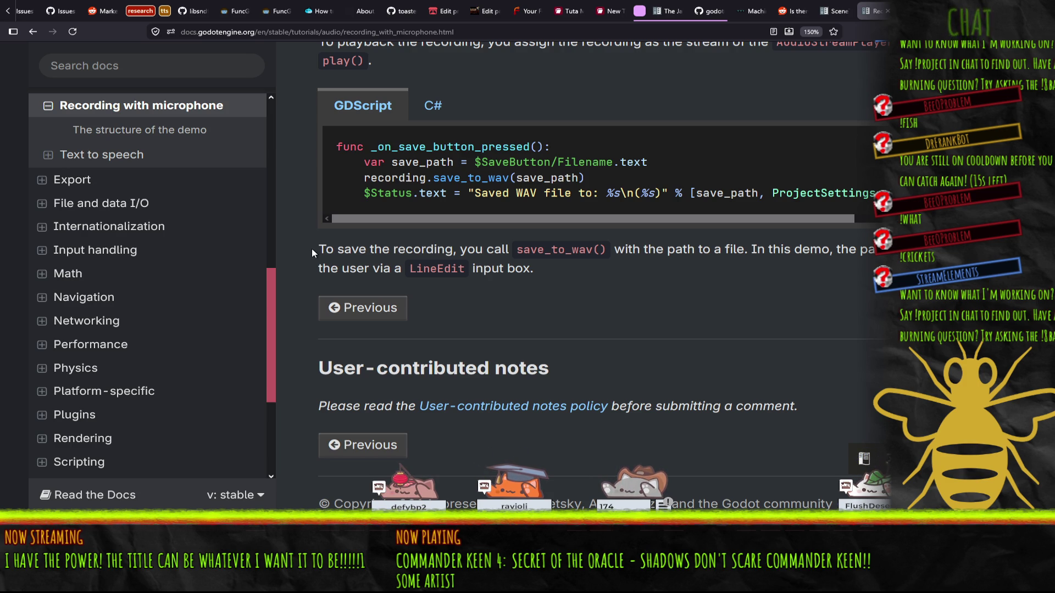
{"action": "scroll", "coordinate": [731, 231], "scroll_direction": "up", "scroll_amount": 10}
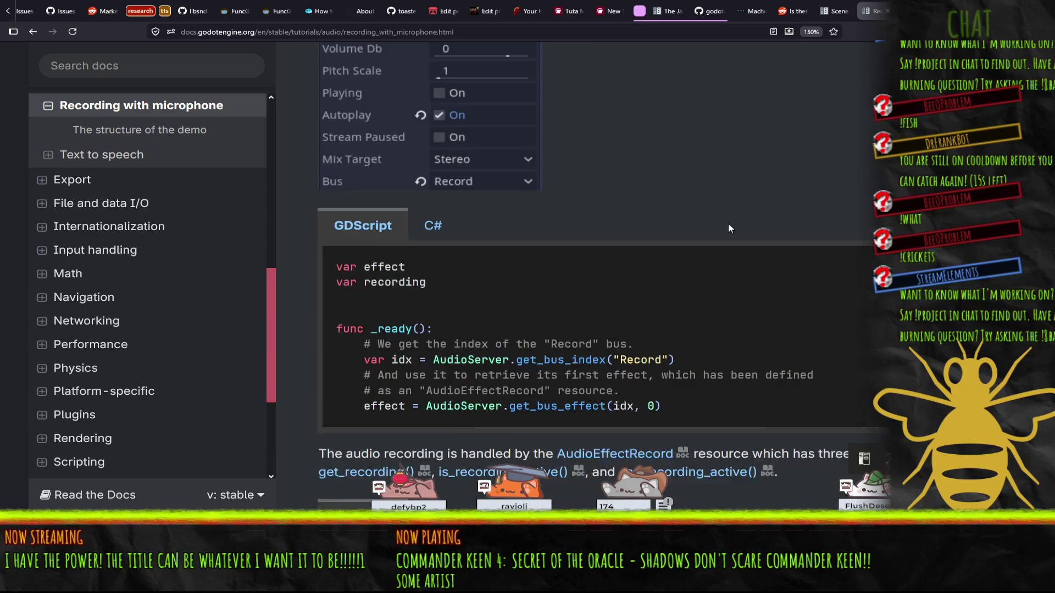
{"action": "scroll", "coordinate": [730, 230], "scroll_direction": "down", "scroll_amount": 5}
{"action": "left_click", "coordinate": [614, 200]}
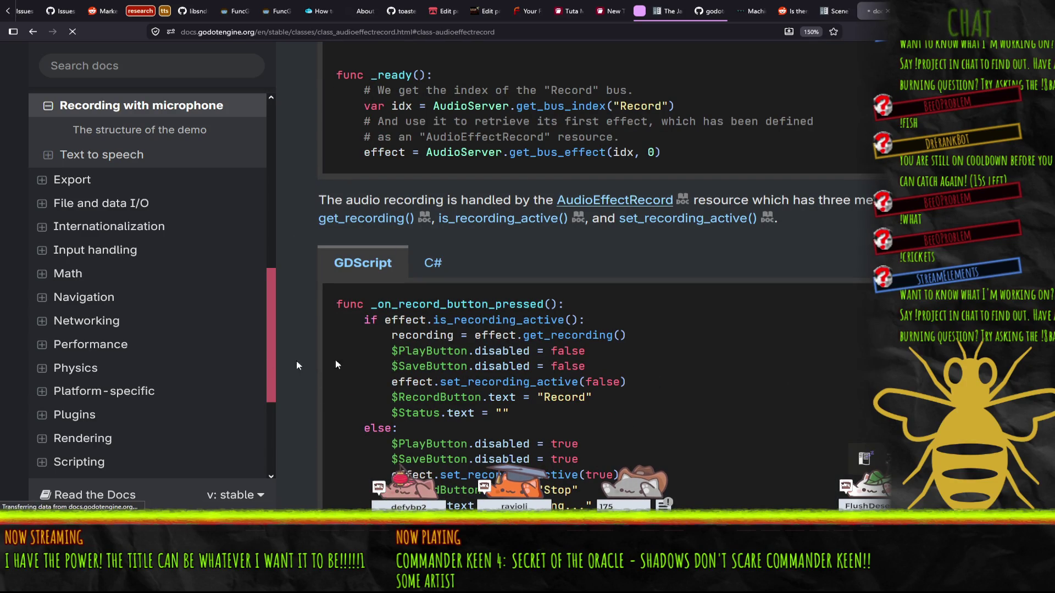
Step: Look up the get_recording method description, then go back to the AudioEffectRecord methods table
{"action": "scroll", "coordinate": [671, 205], "scroll_direction": "down", "scroll_amount": 7}
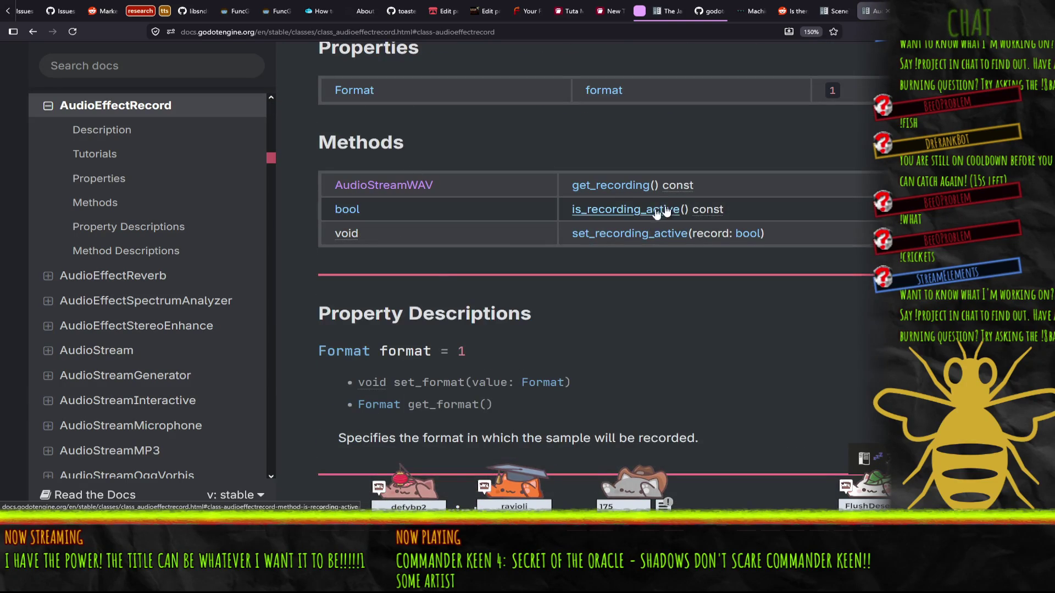
{"action": "scroll", "coordinate": [614, 239], "scroll_direction": "up", "scroll_amount": 2}
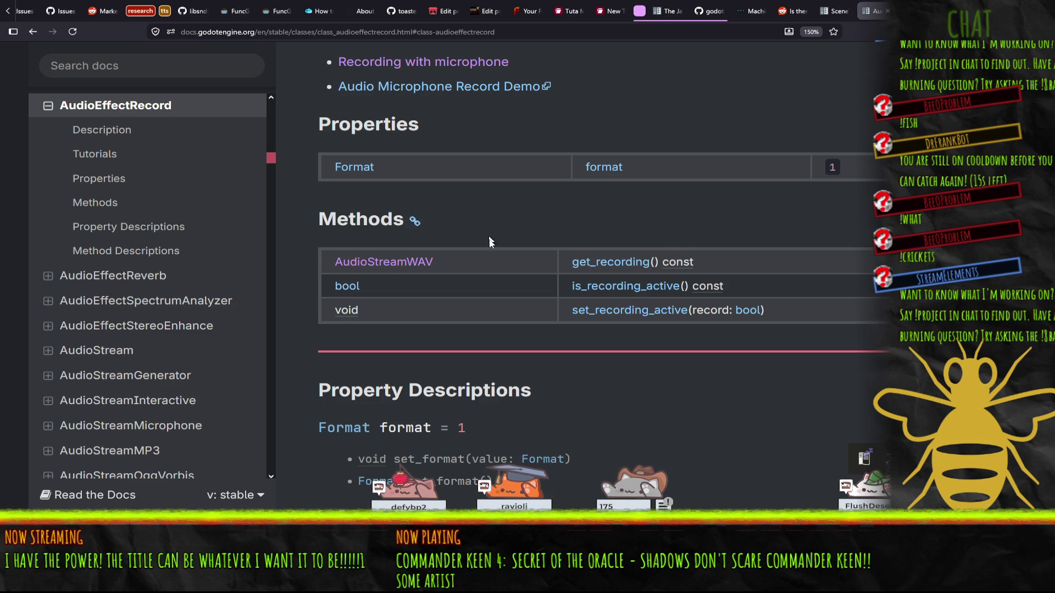
{"action": "scroll", "coordinate": [607, 287], "scroll_direction": "down", "scroll_amount": 4}
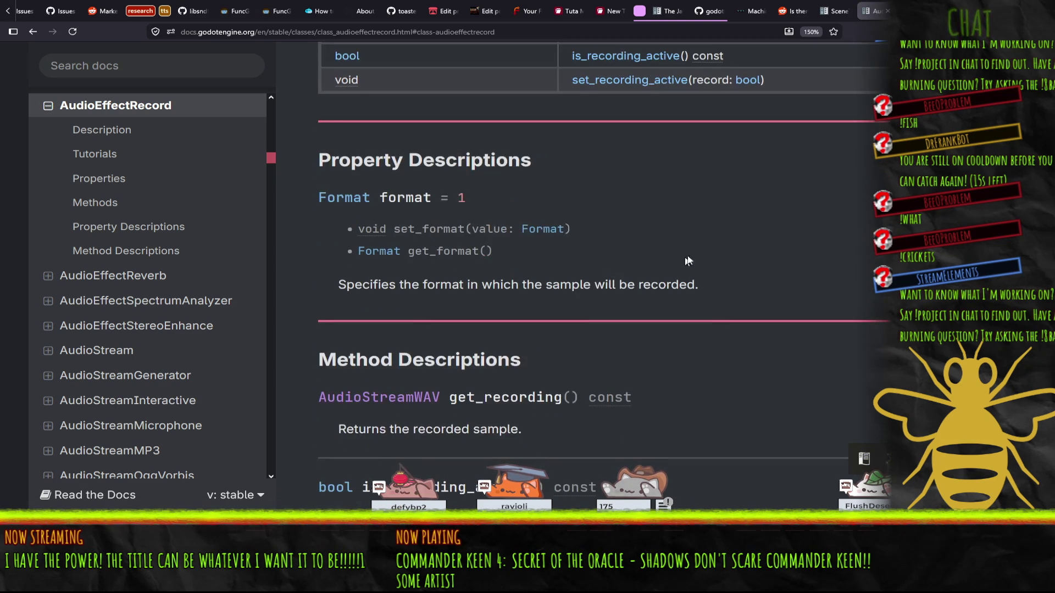
{"action": "scroll", "coordinate": [688, 248], "scroll_direction": "up", "scroll_amount": 4}
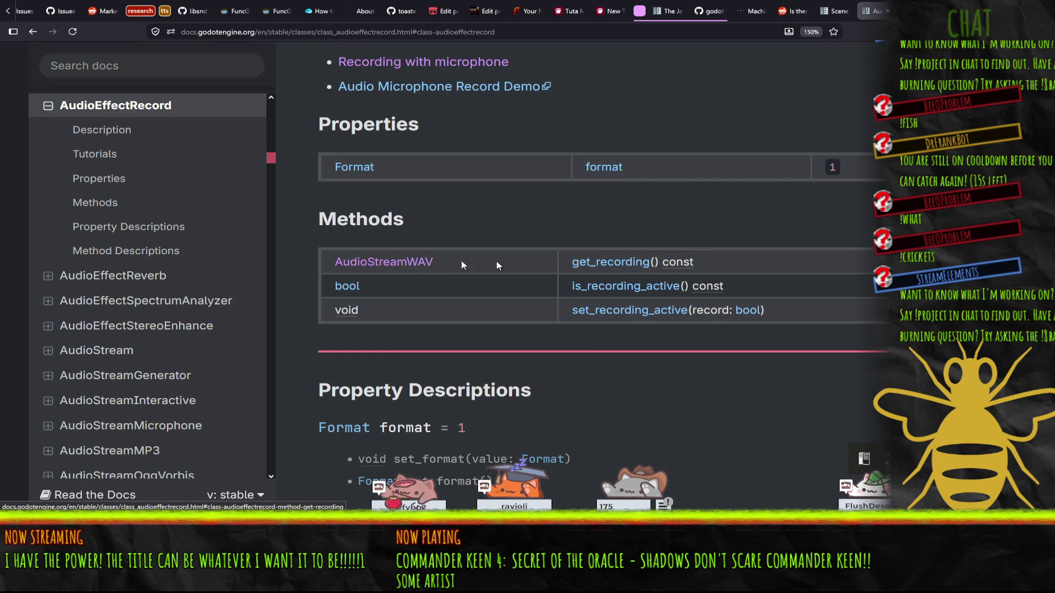
{"action": "left_click", "coordinate": [610, 263]}
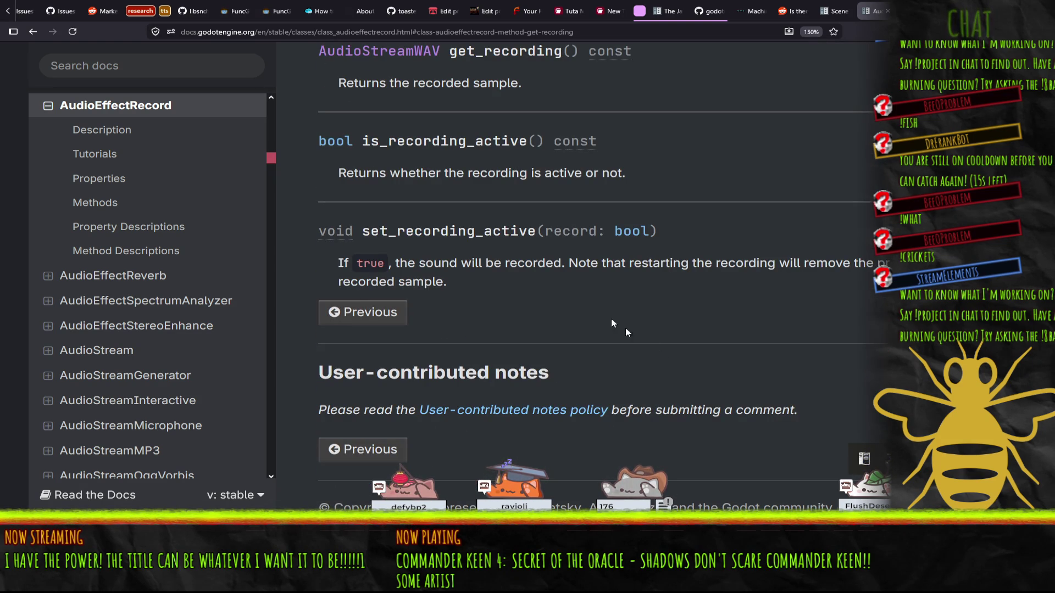
{"action": "scroll", "coordinate": [536, 186], "scroll_direction": "up", "scroll_amount": 3}
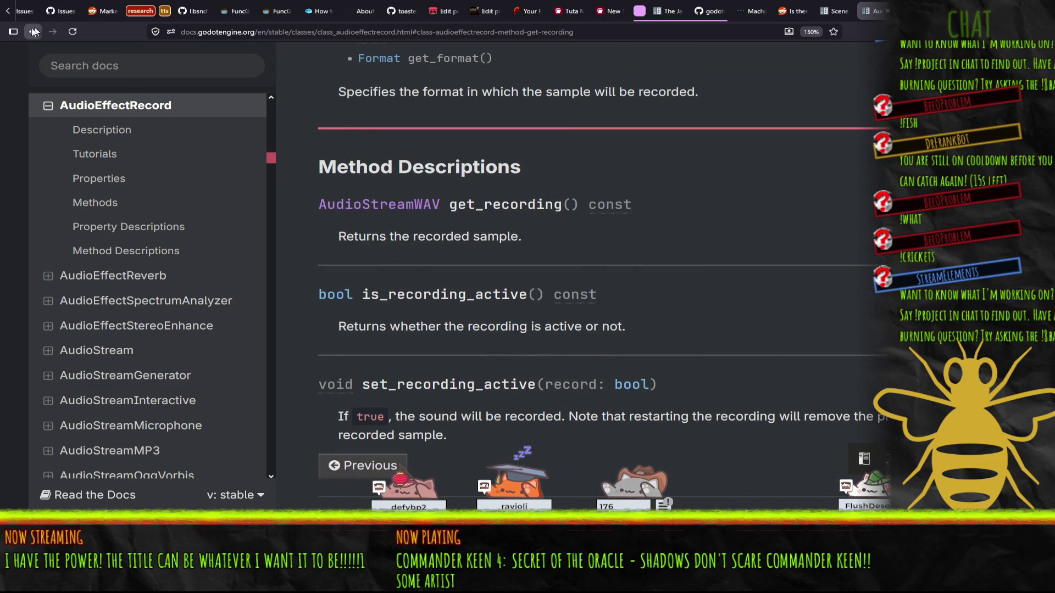
{"action": "key", "text": "alt+Left"}
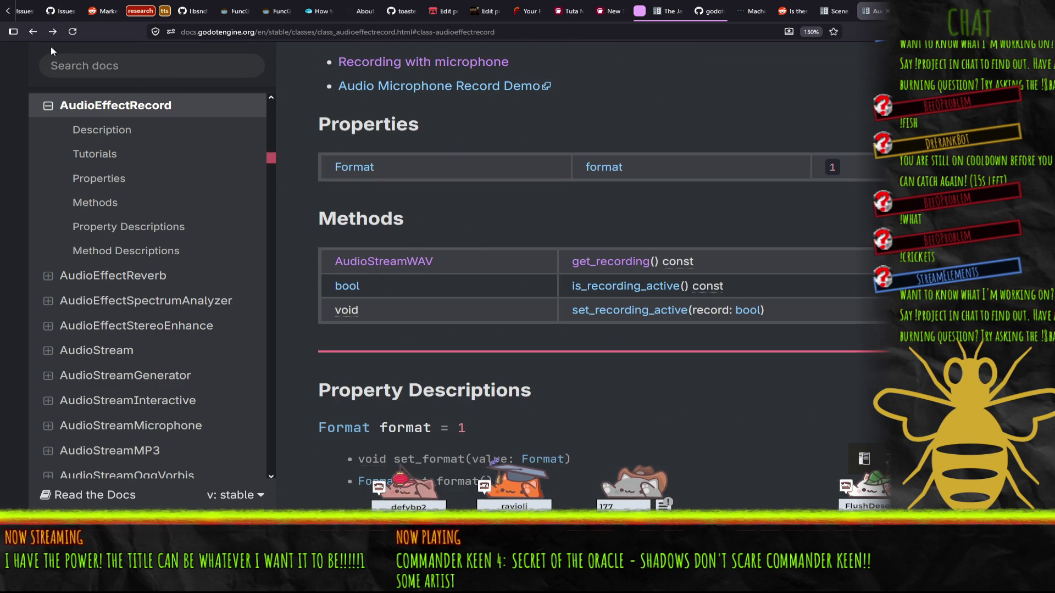
Step: Open the AudioStreamMicrophone class reference, then switch to the Godot editor
{"action": "scroll", "coordinate": [448, 109], "scroll_direction": "up", "scroll_amount": 3}
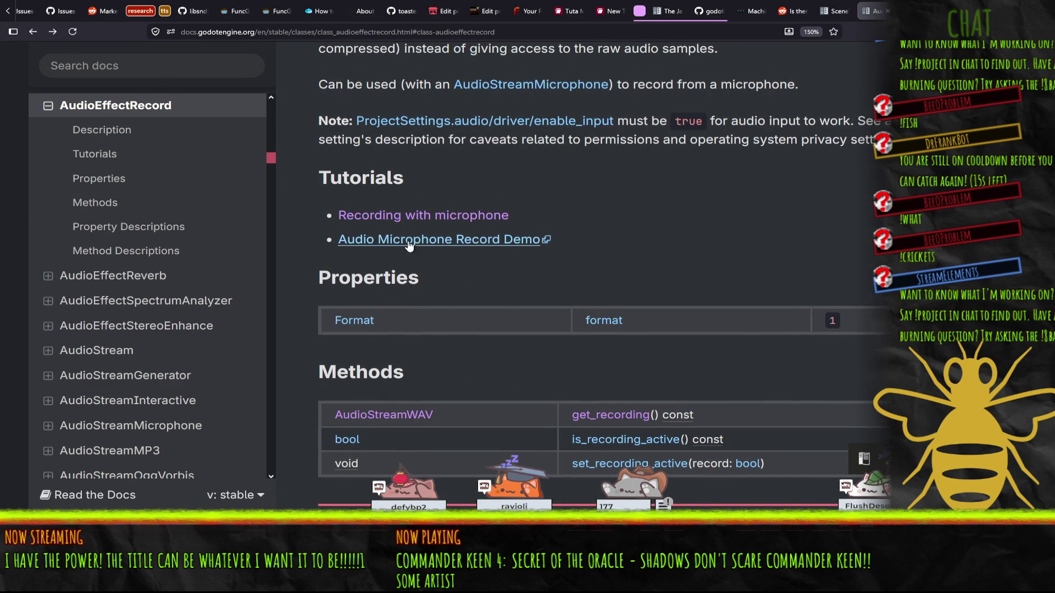
{"action": "scroll", "coordinate": [442, 244], "scroll_direction": "up", "scroll_amount": 1}
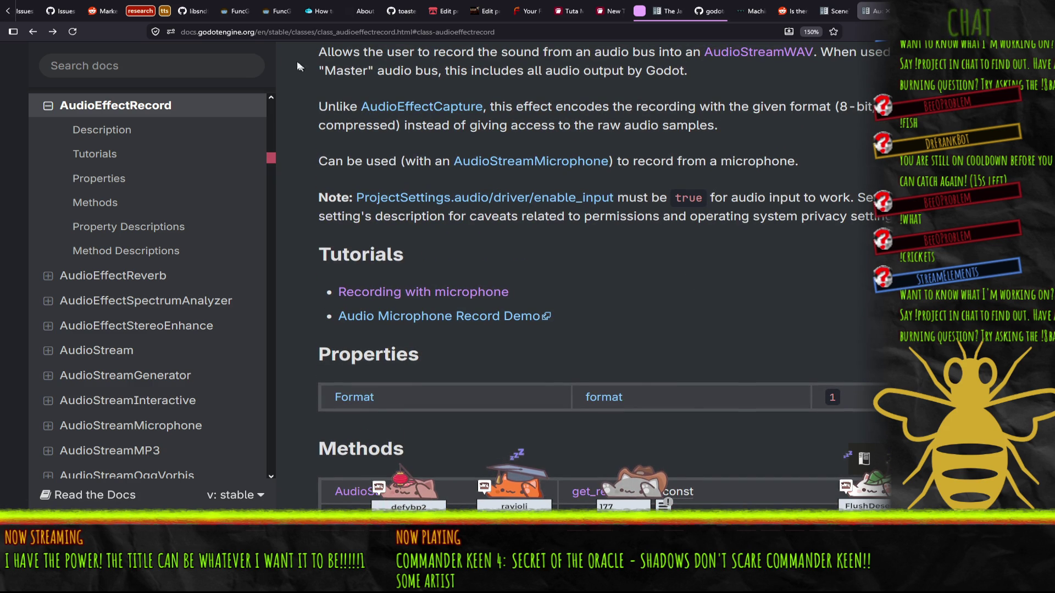
{"action": "scroll", "coordinate": [572, 222], "scroll_direction": "up", "scroll_amount": 1}
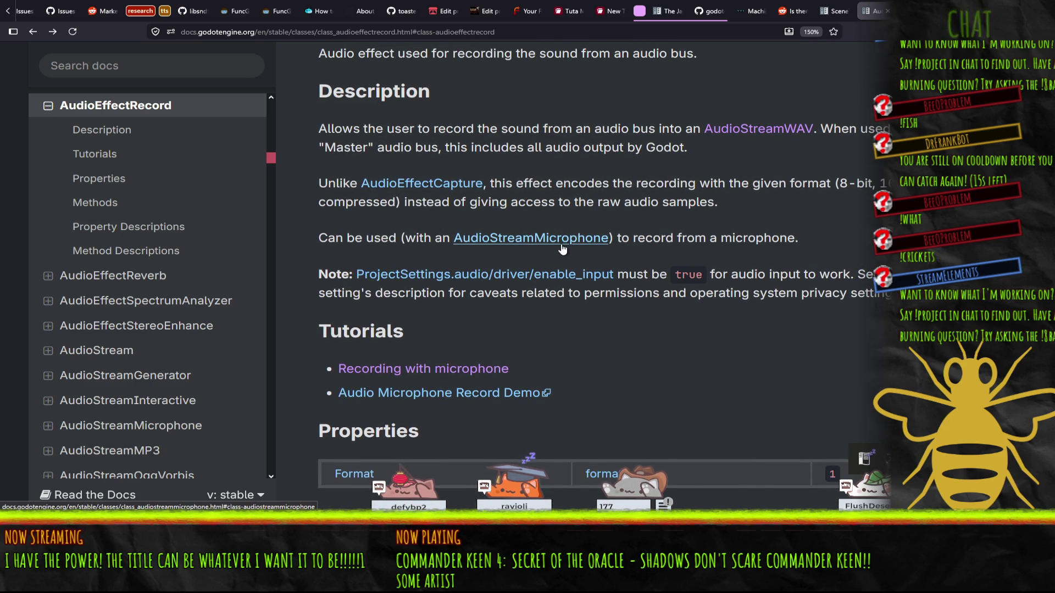
{"action": "left_click", "coordinate": [561, 247]}
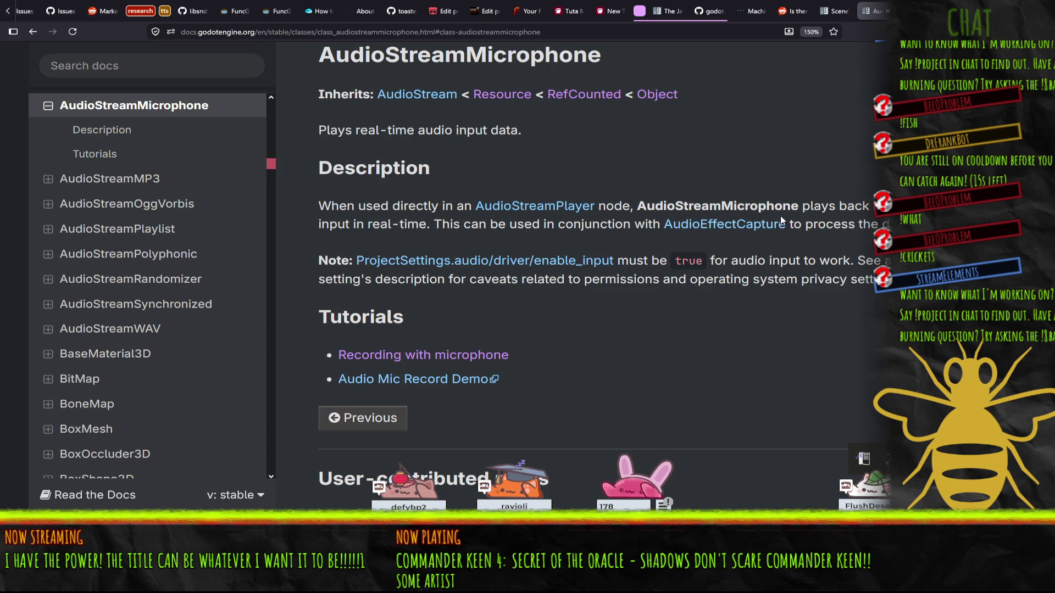
{"action": "scroll", "coordinate": [789, 210], "scroll_direction": "up", "scroll_amount": 2}
{"action": "scroll", "coordinate": [790, 219], "scroll_direction": "down", "scroll_amount": 3}
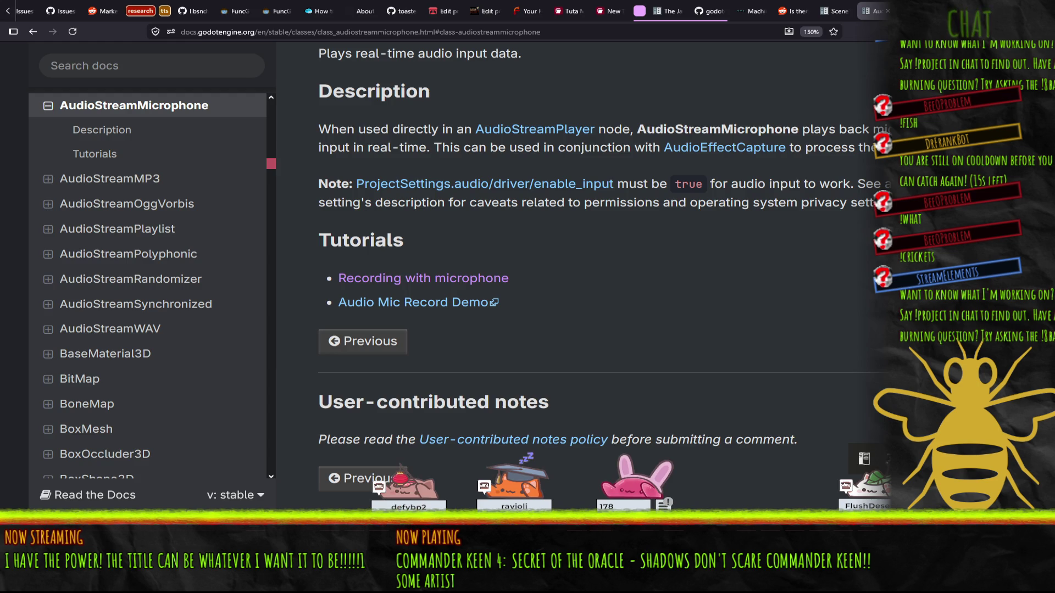
{"action": "key", "text": "alt+Tab"}
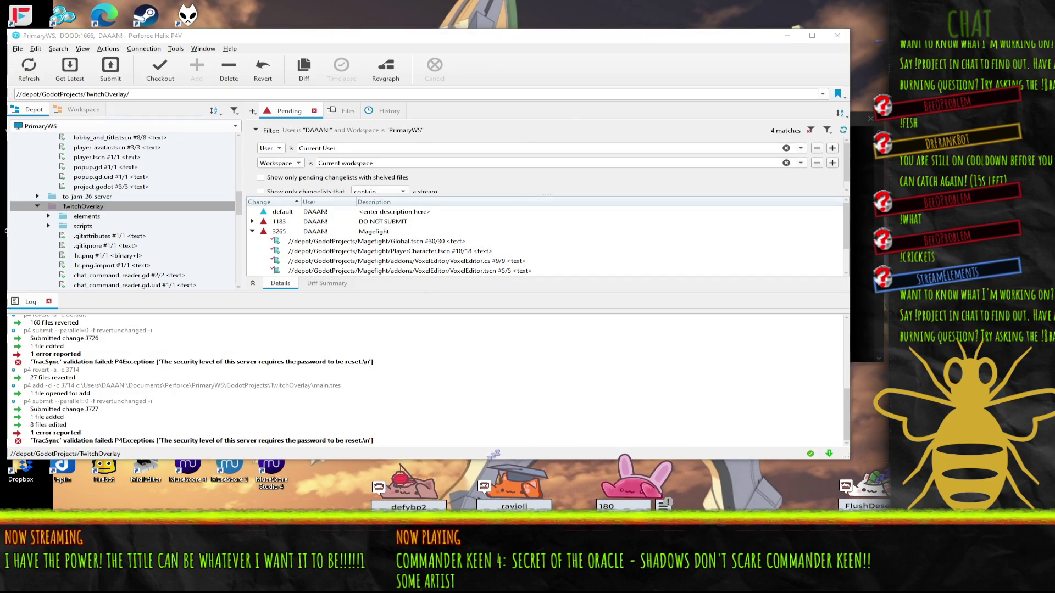
{"action": "key", "text": "alt+Tab"}
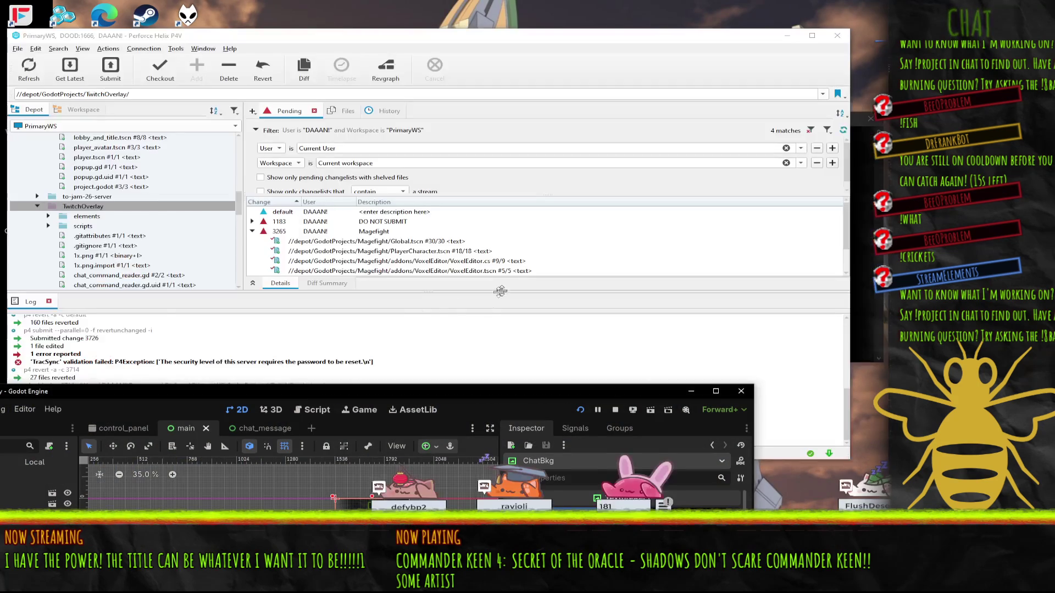
Step: Maximize the Godot editor and stop the running overlay project
{"action": "double_click", "coordinate": [412, 391]}
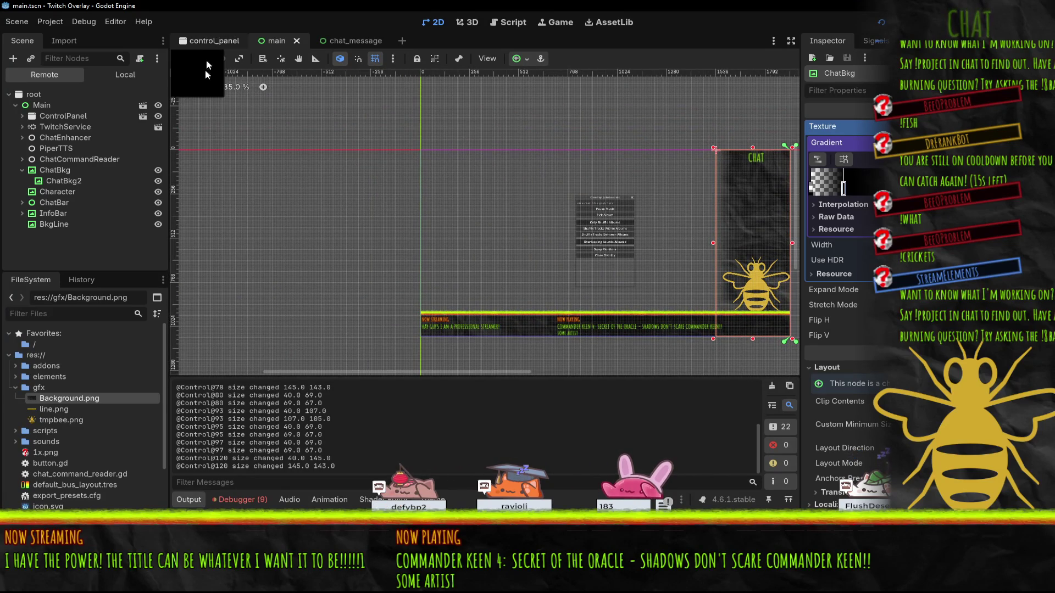
{"action": "right_click", "coordinate": [36, 96]}
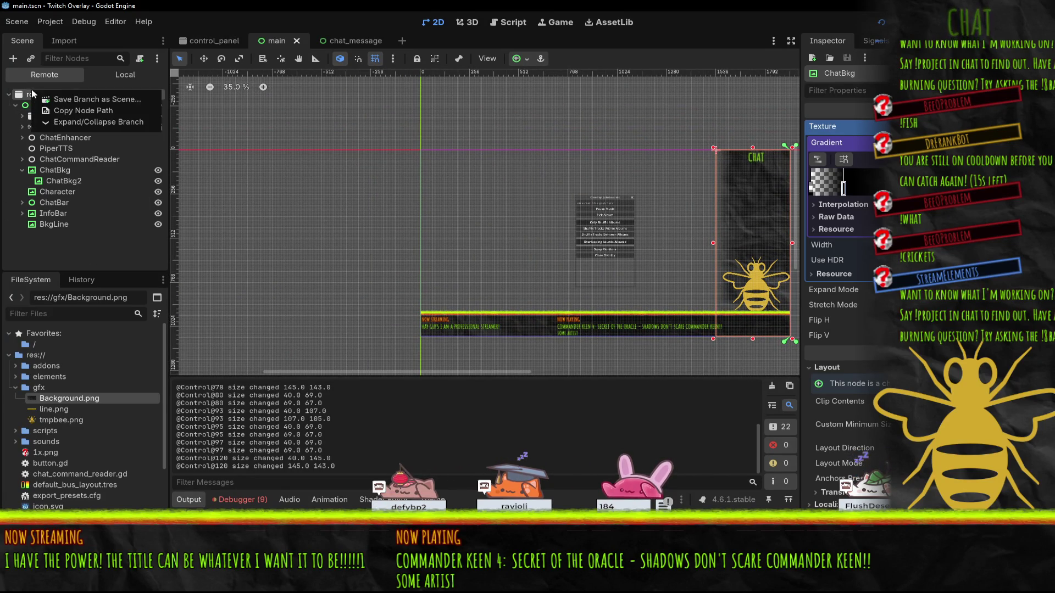
{"action": "left_click", "coordinate": [80, 111]}
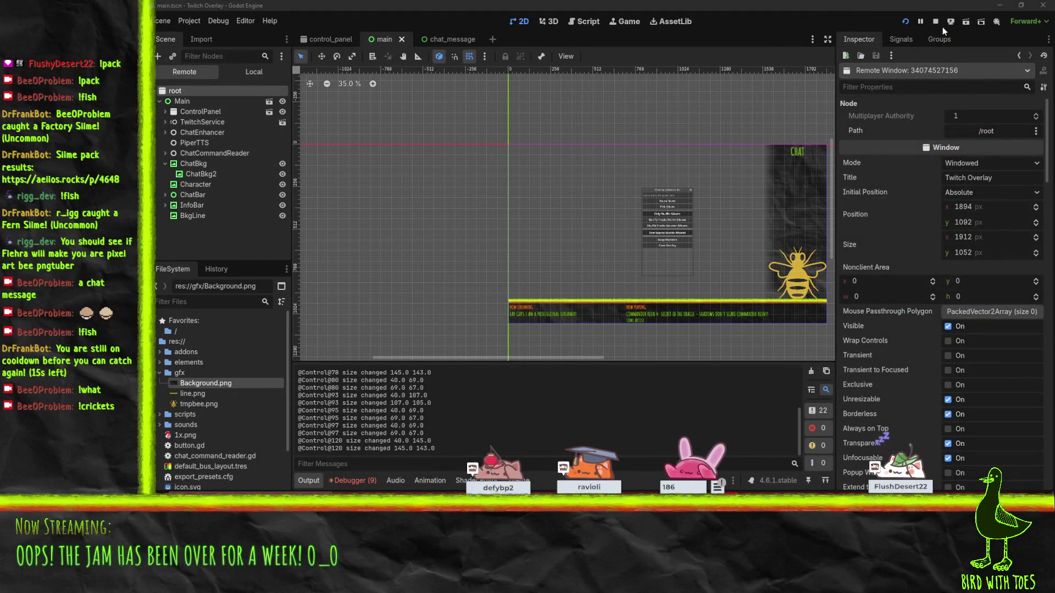
{"action": "left_click", "coordinate": [936, 22]}
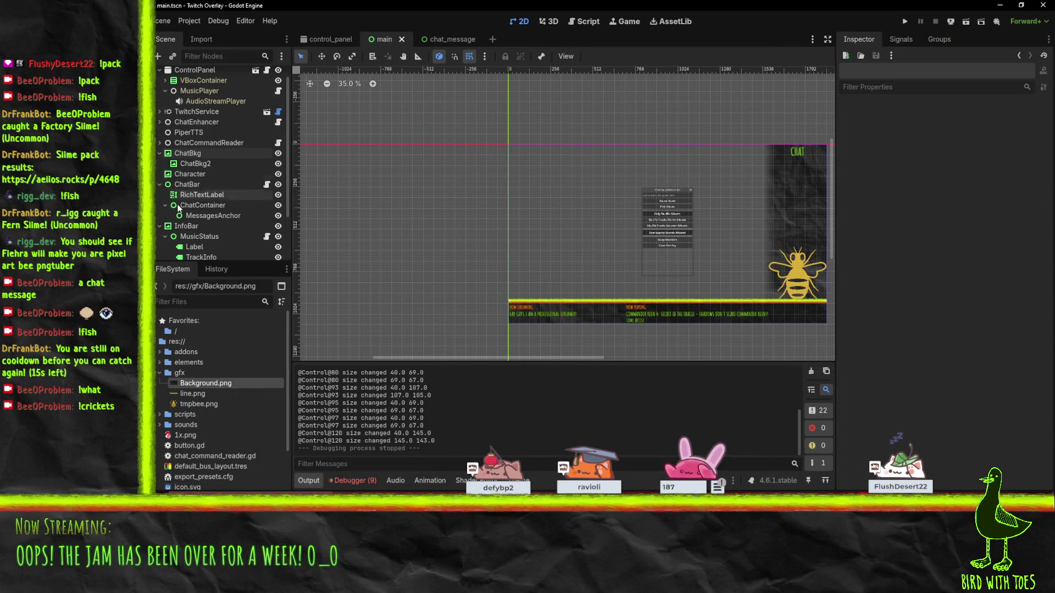
Step: Select the Main node in the scene tree
{"action": "scroll", "coordinate": [186, 199], "scroll_direction": "up", "scroll_amount": 1}
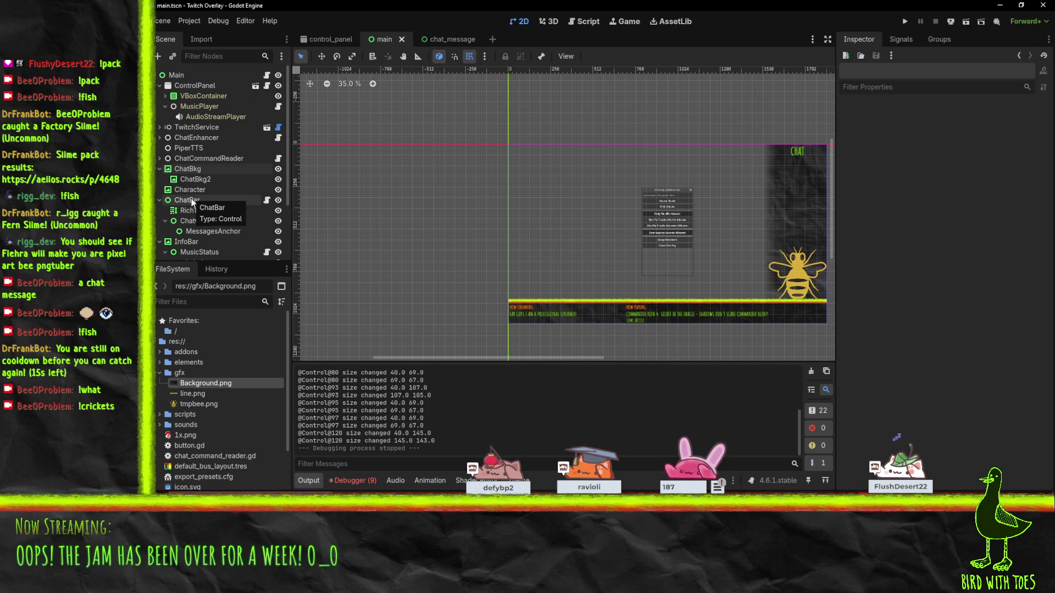
{"action": "scroll", "coordinate": [582, 166], "scroll_direction": "up", "scroll_amount": 3}
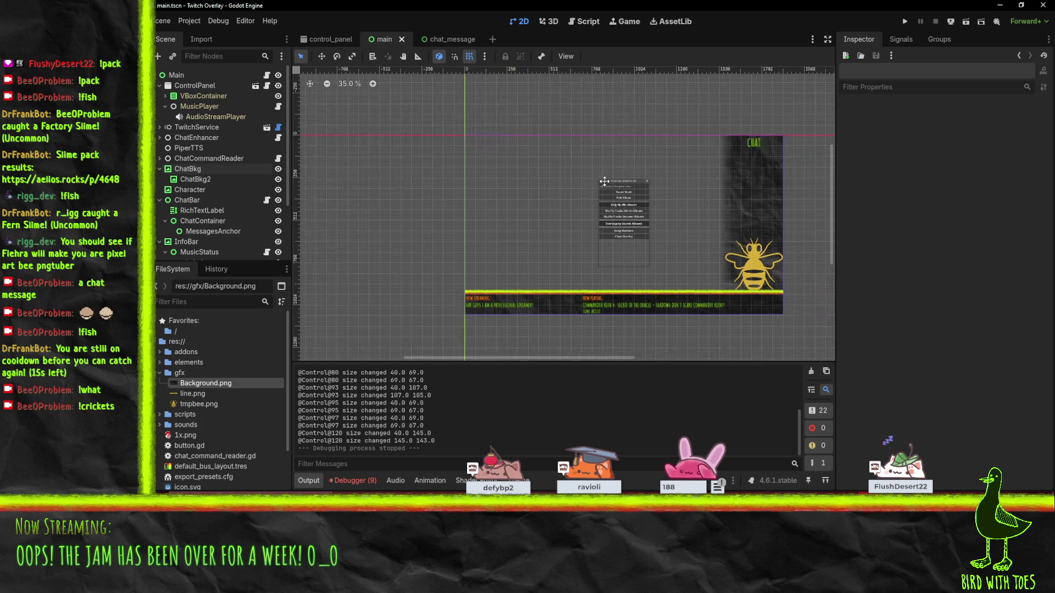
{"action": "scroll", "coordinate": [582, 169], "scroll_direction": "down", "scroll_amount": 2}
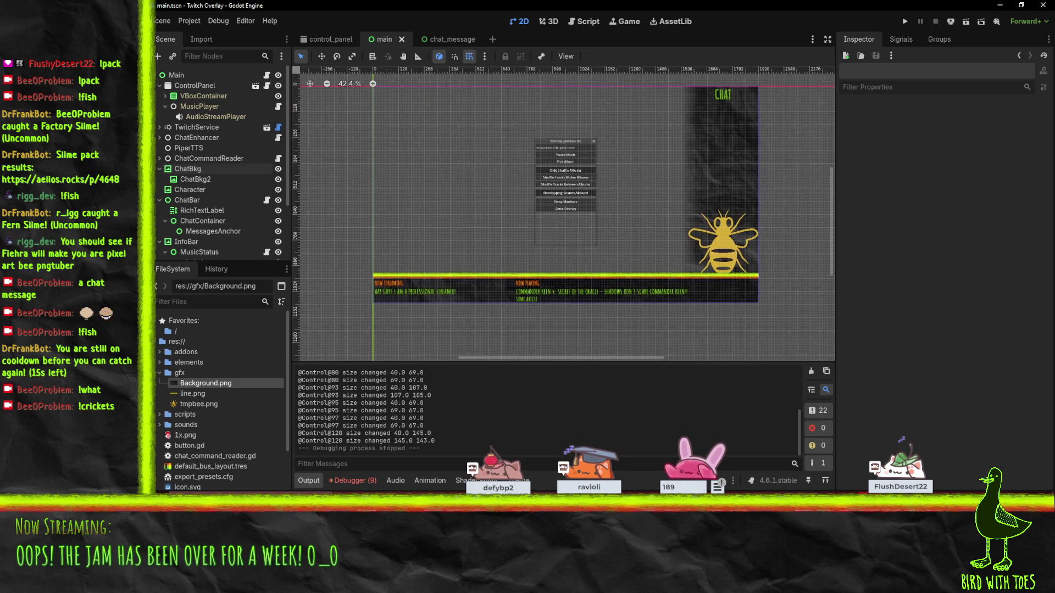
{"action": "left_click", "coordinate": [176, 75]}
Step: Add an AudioStreamPlayer child node under Main
{"action": "right_click", "coordinate": [177, 76]}
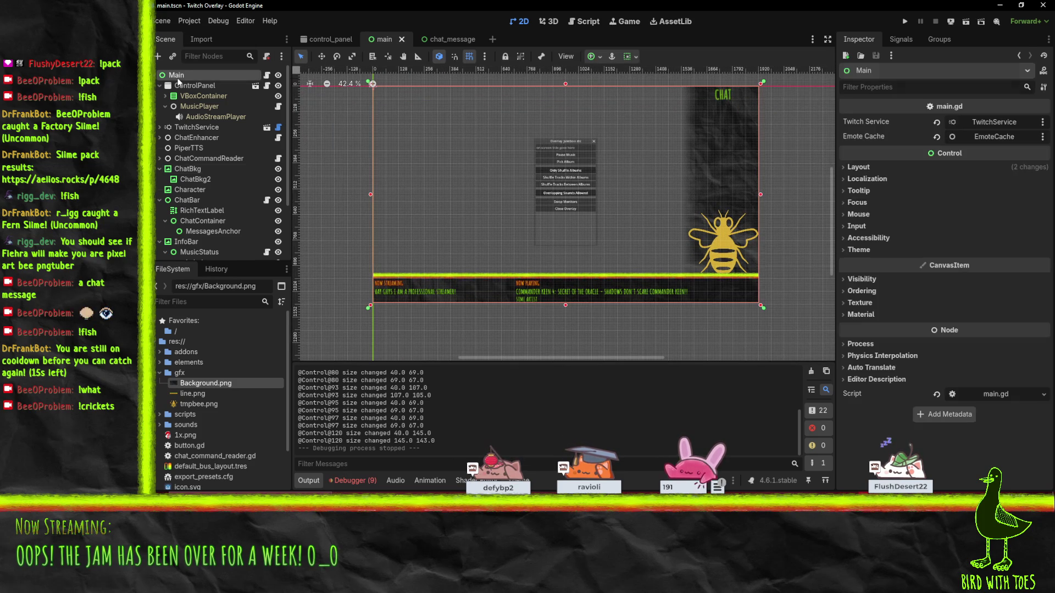
{"action": "left_click", "coordinate": [209, 91]}
{"action": "type", "text": "audiost"}
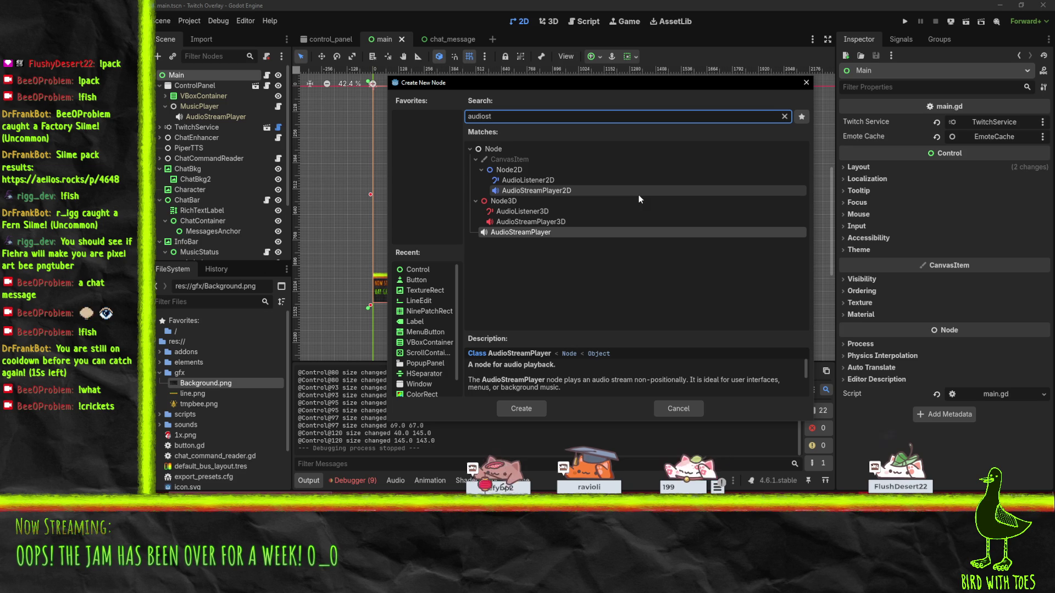
{"action": "double_click", "coordinate": [486, 233]}
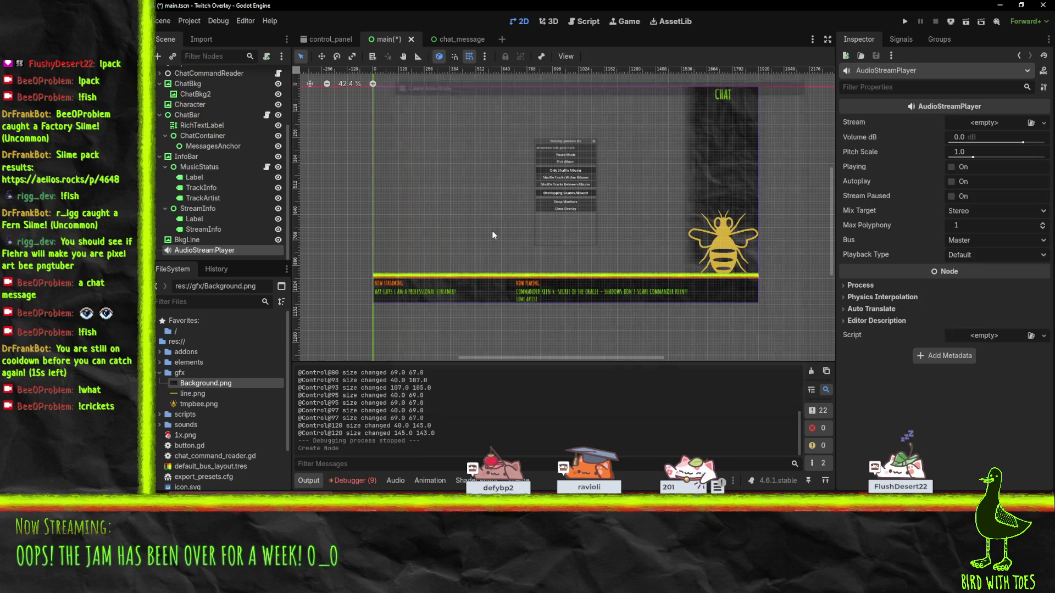
Step: Set the AudioStreamPlayer's Stream to a new AudioStreamMicrophone
{"action": "right_click", "coordinate": [203, 248]}
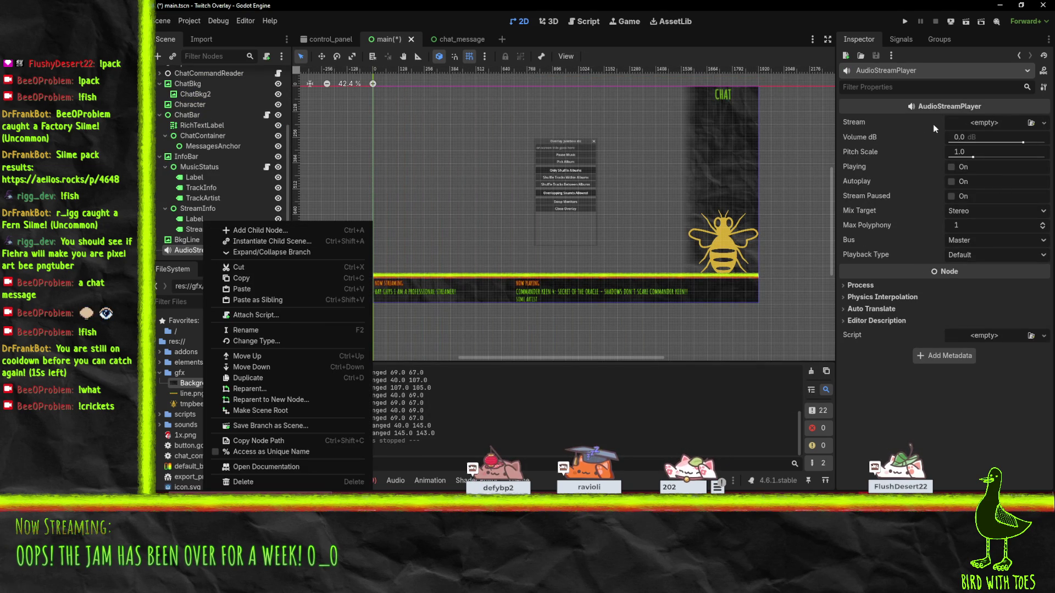
{"action": "key", "text": "Escape"}
{"action": "left_click", "coordinate": [1044, 123]}
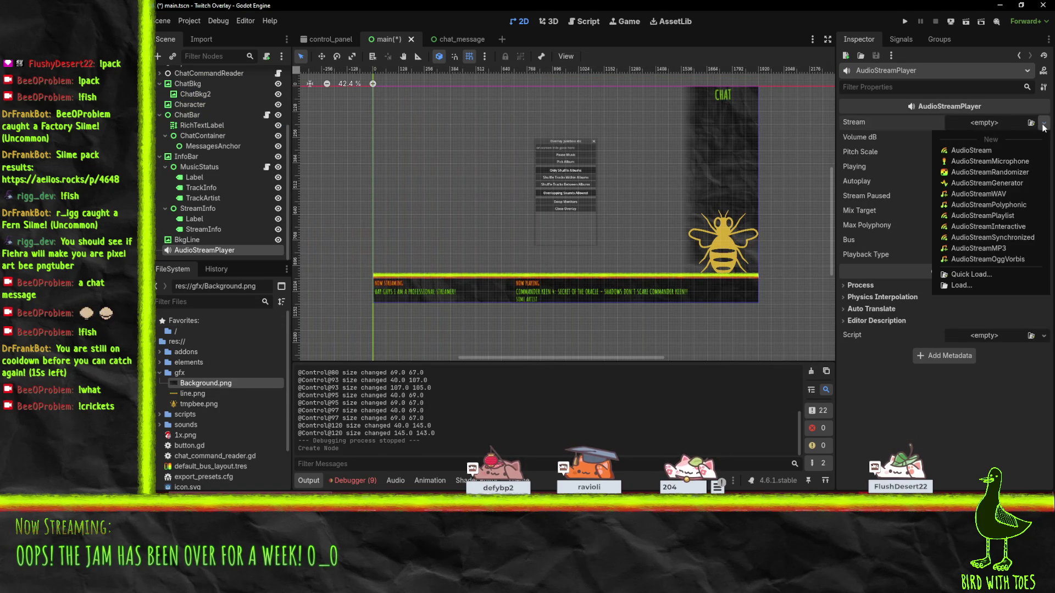
{"action": "left_click", "coordinate": [989, 161]}
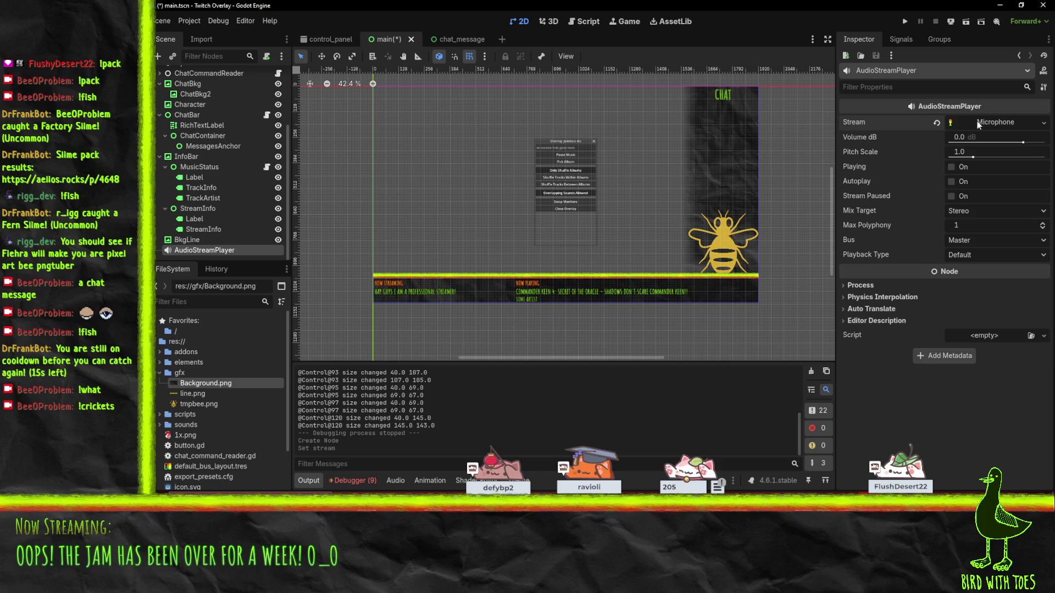
{"action": "left_click", "coordinate": [867, 136]}
{"action": "left_click", "coordinate": [869, 138]}
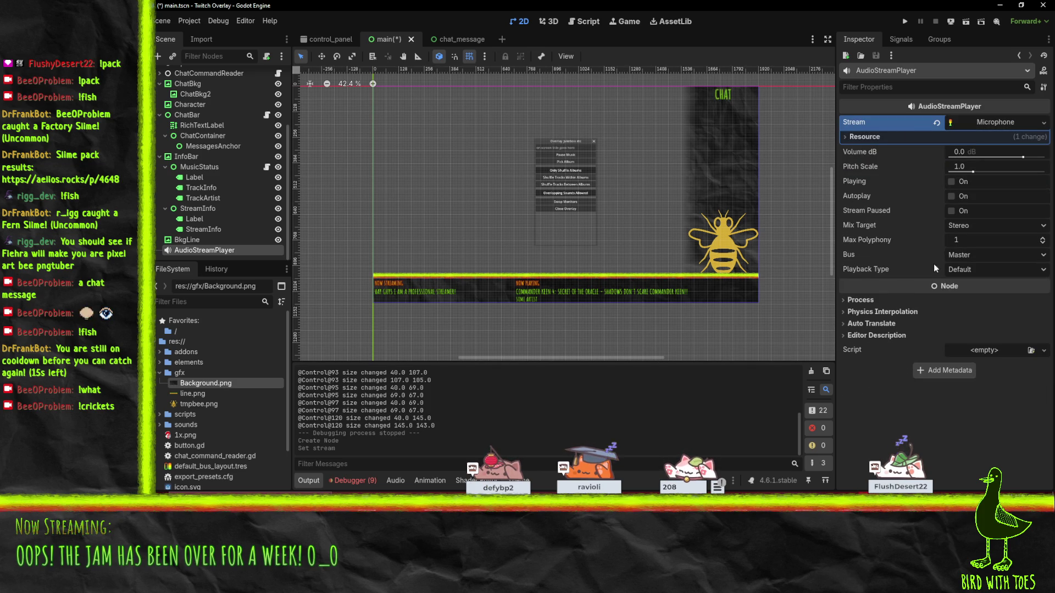
Step: Add a fourth audio bus, New Bus, in the Audio panel and dismiss the locked-file error
{"action": "left_click", "coordinate": [960, 255]}
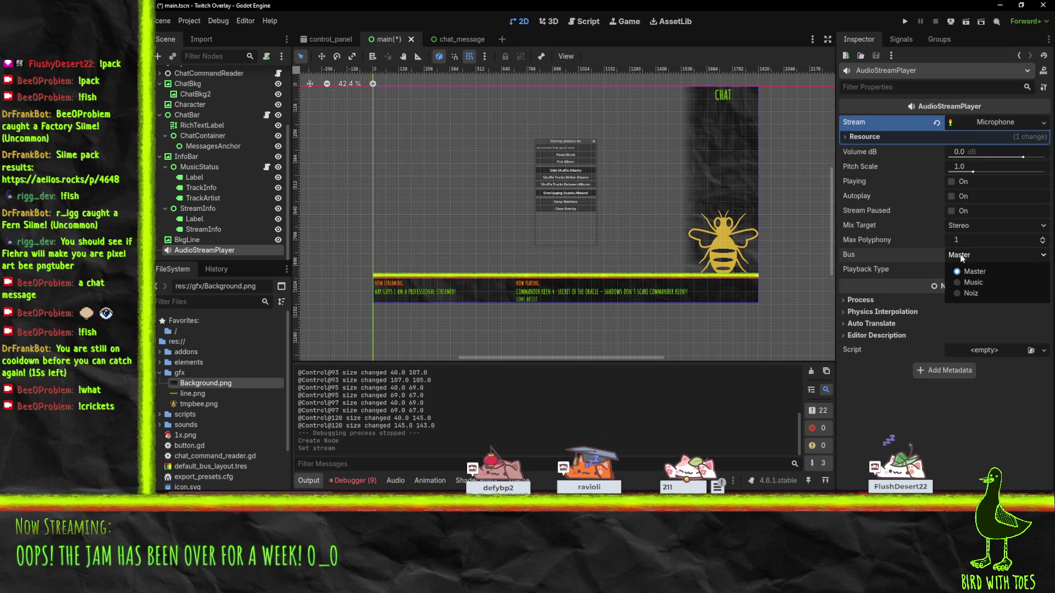
{"action": "left_click", "coordinate": [975, 271]}
{"action": "scroll", "coordinate": [225, 428], "scroll_direction": "down", "scroll_amount": 2}
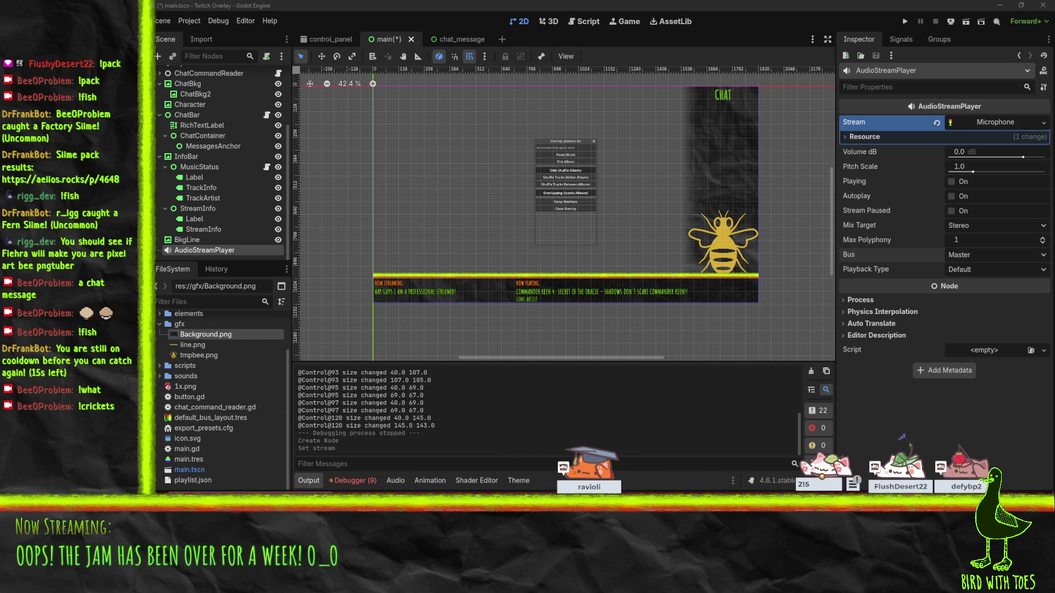
{"action": "left_click", "coordinate": [394, 483]}
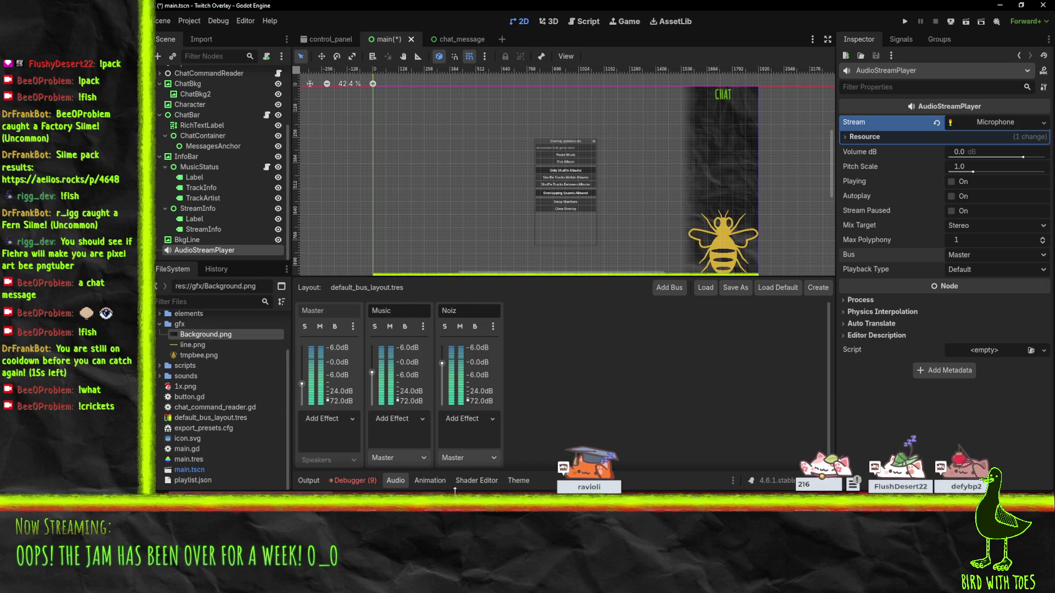
{"action": "left_click", "coordinate": [669, 289]}
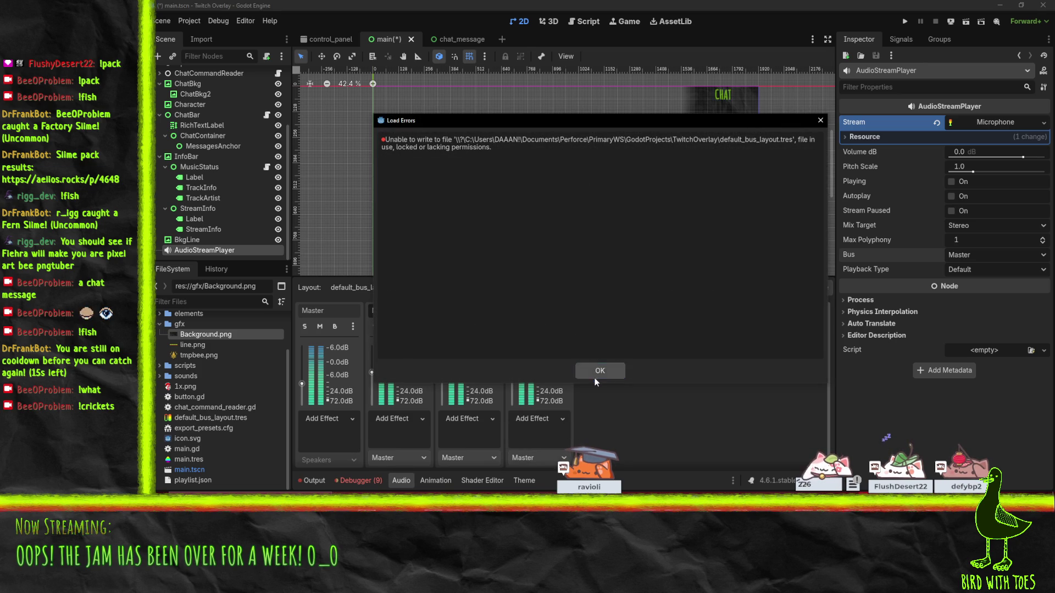
{"action": "left_click", "coordinate": [600, 371]}
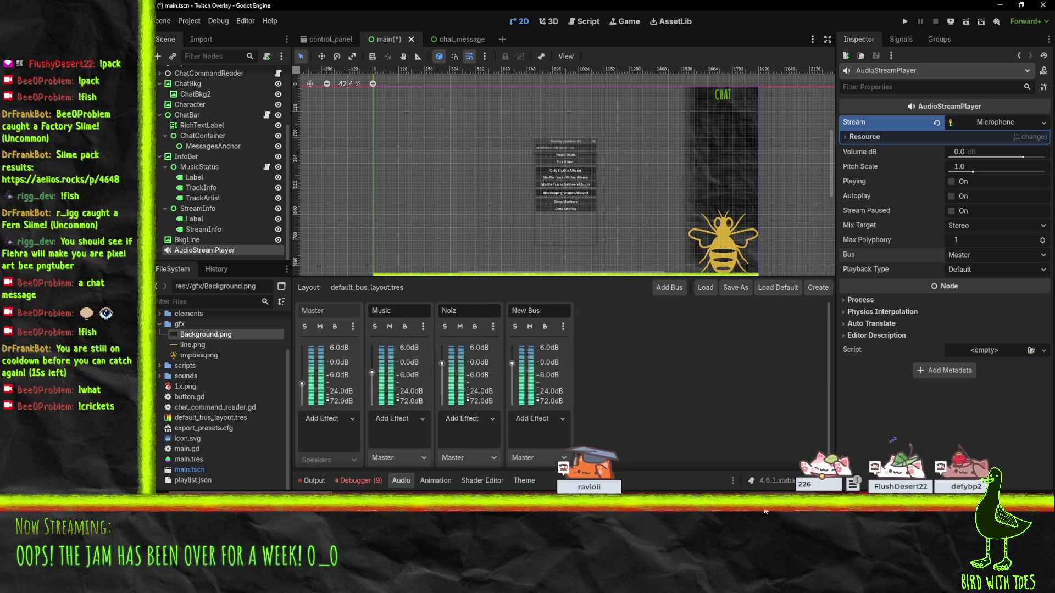
Step: Open all 36 TwitchOverlay files for edit in P4V's default pending changelist, then minimize P4V
{"action": "mouse_move", "coordinate": [656, 491]}
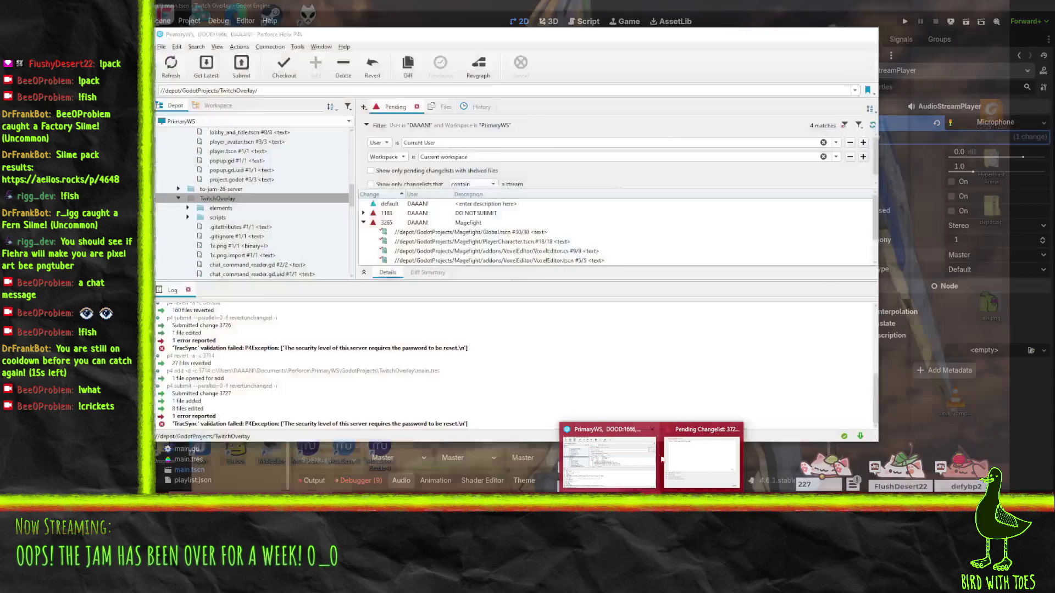
{"action": "left_click", "coordinate": [706, 464]}
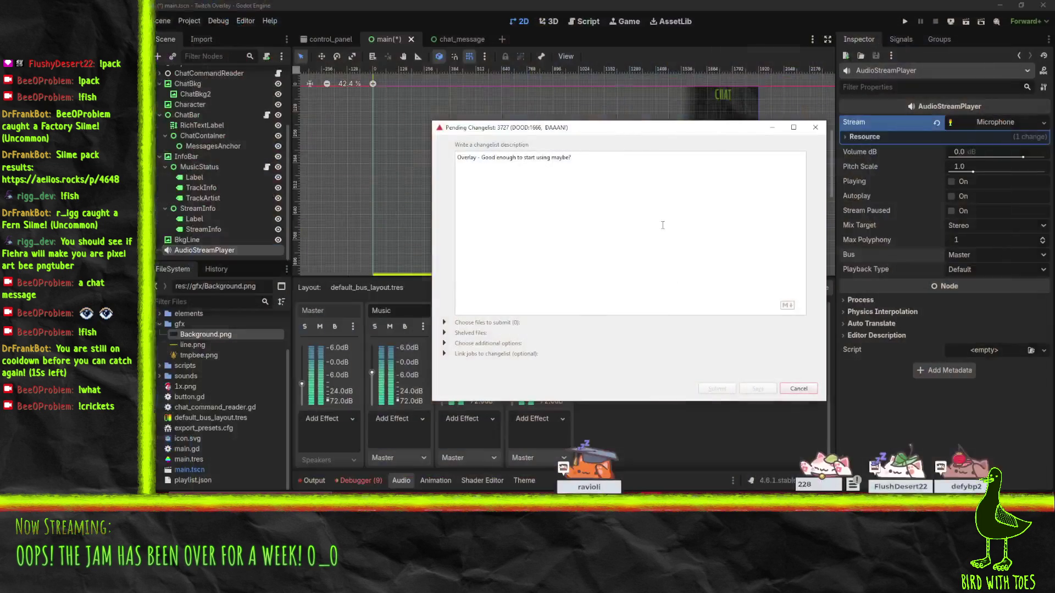
{"action": "left_click", "coordinate": [808, 128]}
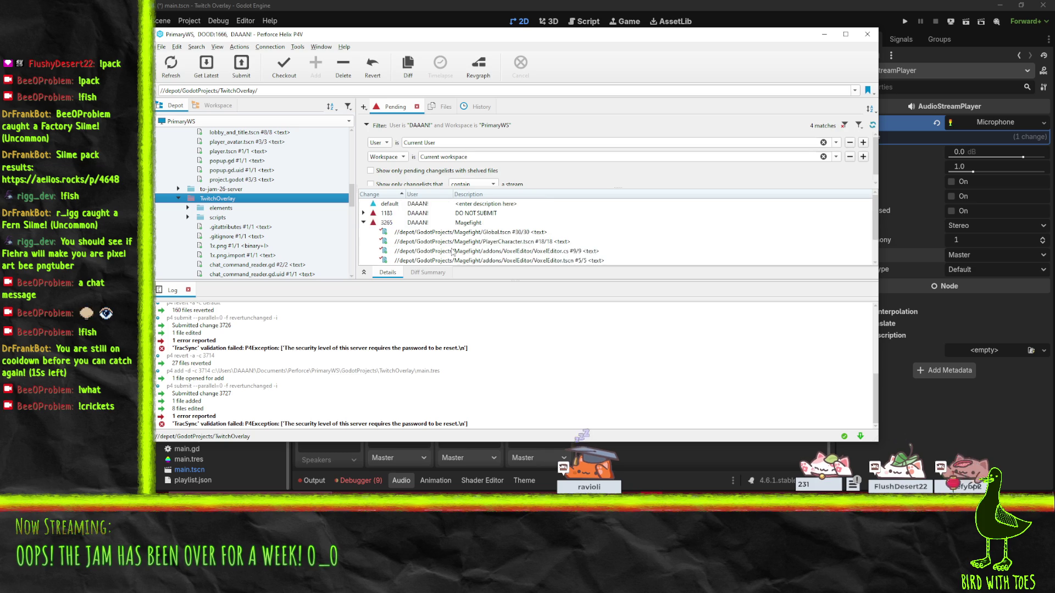
{"action": "mouse_move", "coordinate": [242, 208]}
{"action": "left_mouse_down"}
{"action": "mouse_move", "coordinate": [423, 208]}
{"action": "mouse_move", "coordinate": [415, 204]}
{"action": "left_mouse_up"}
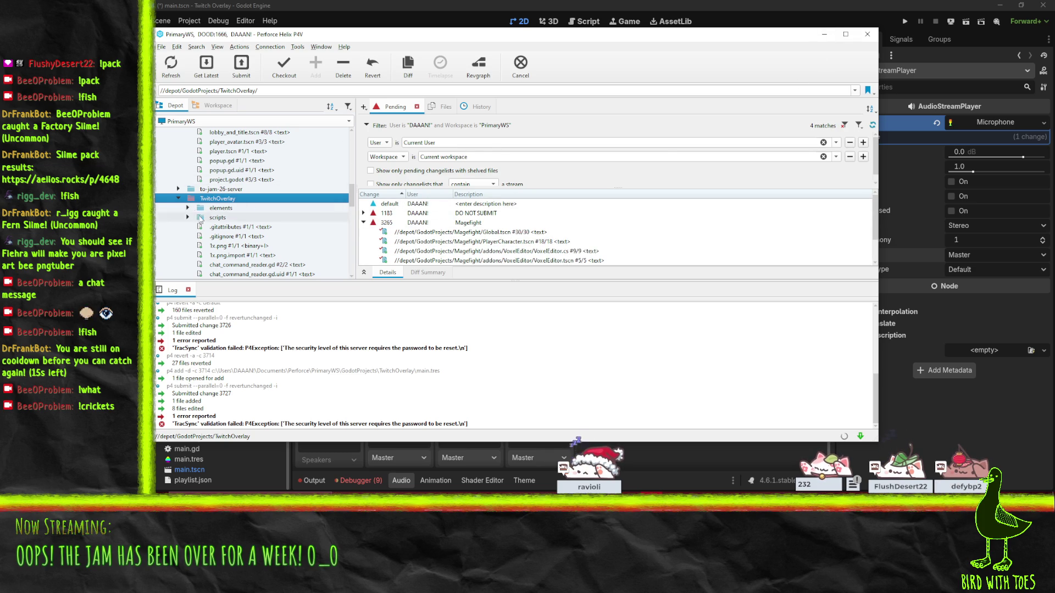
{"action": "left_click", "coordinate": [239, 255]}
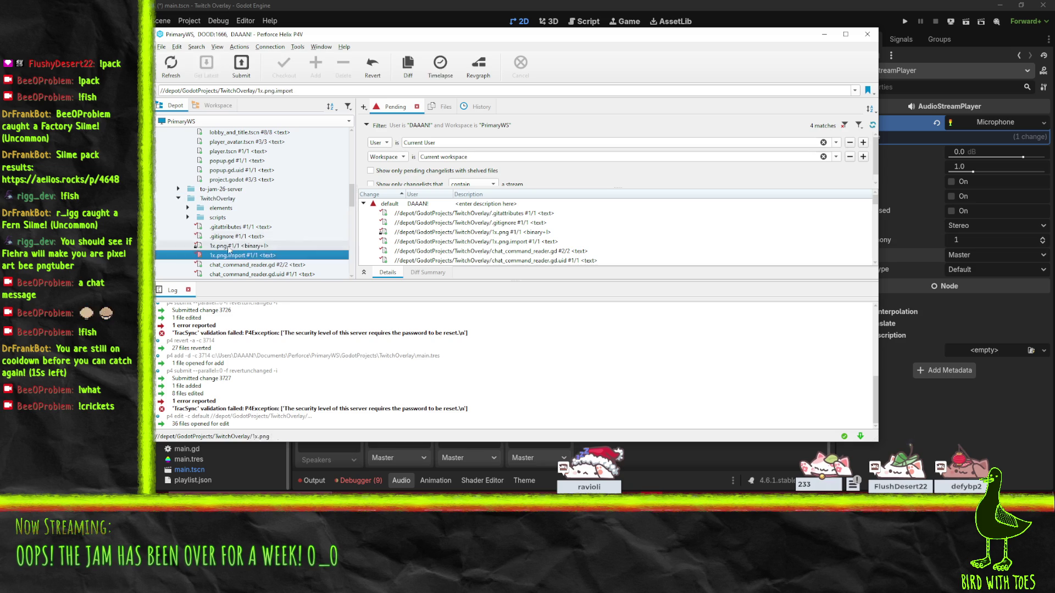
{"action": "left_click", "coordinate": [825, 34]}
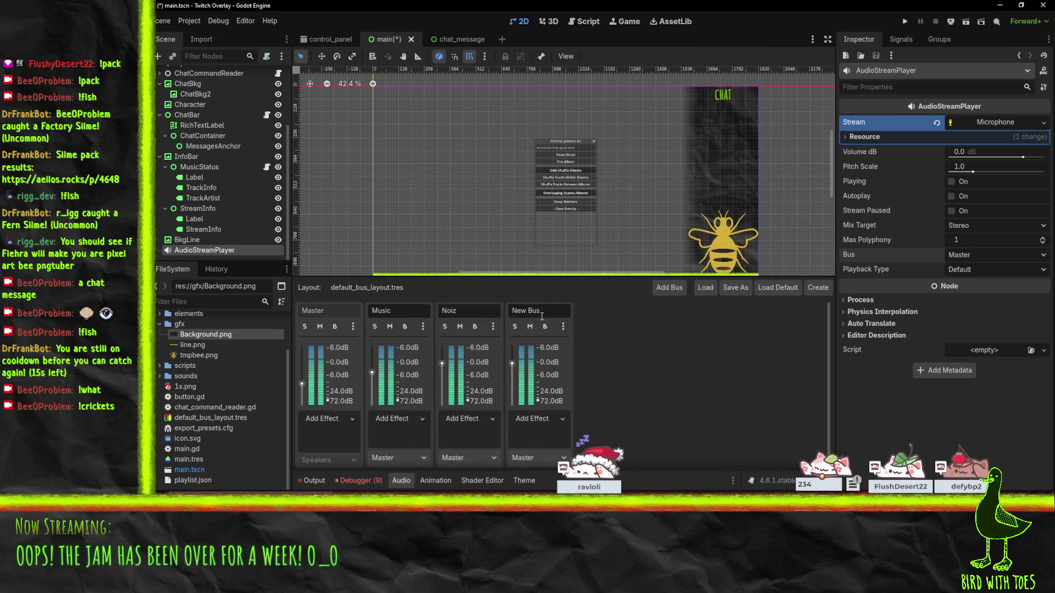
Step: Rename New Bus to Recording and set the AudioStreamPlayer's Bus to Recording
{"action": "left_click", "coordinate": [551, 313]}
{"action": "type", "text": "ording"}
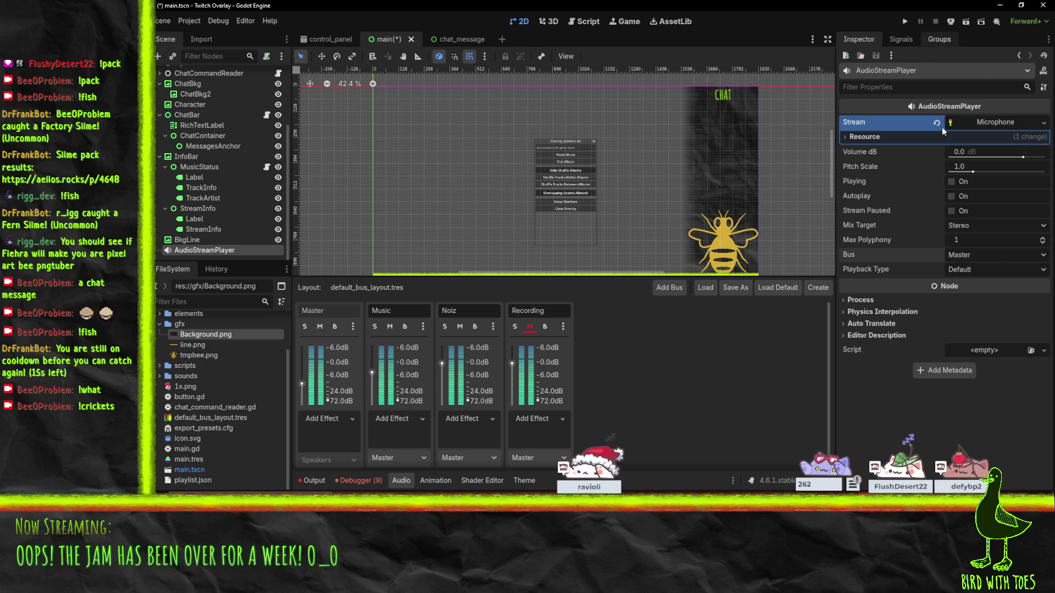
{"action": "left_click", "coordinate": [988, 258]}
{"action": "left_click", "coordinate": [980, 301]}
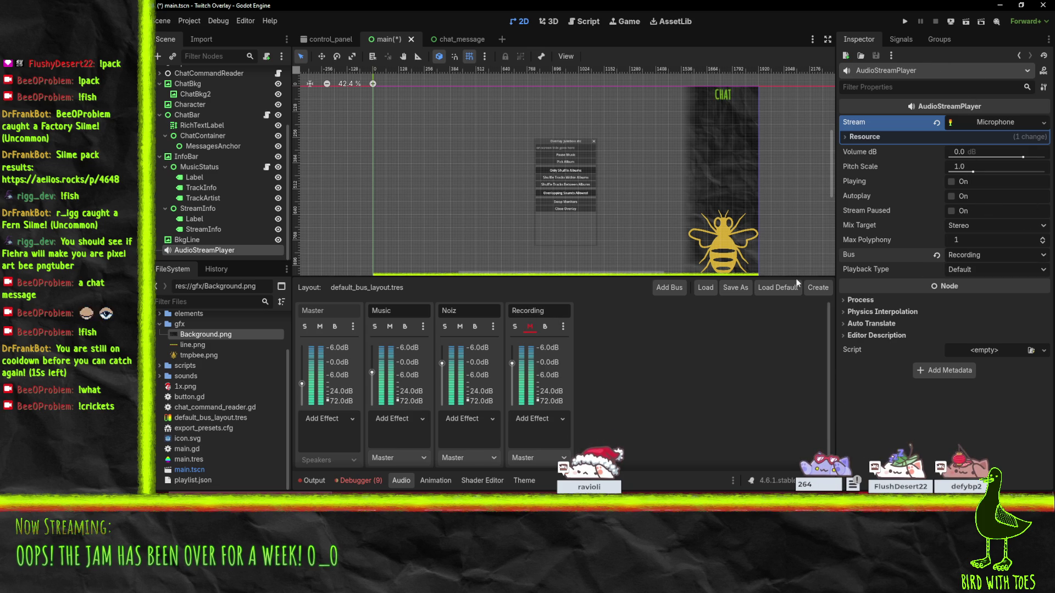
{"action": "left_click", "coordinate": [966, 270]}
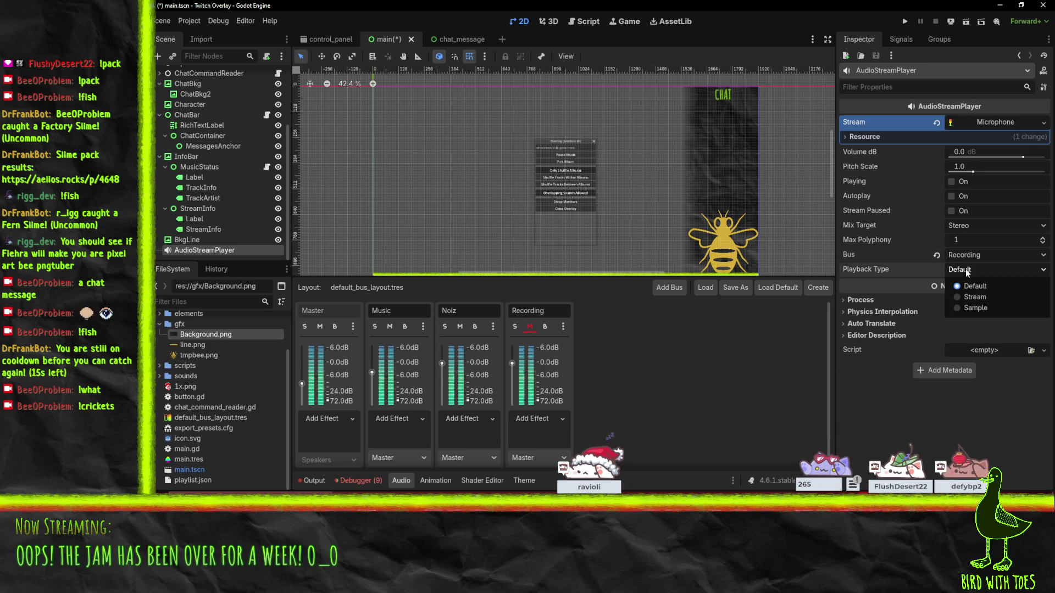
{"action": "left_click", "coordinate": [965, 272]}
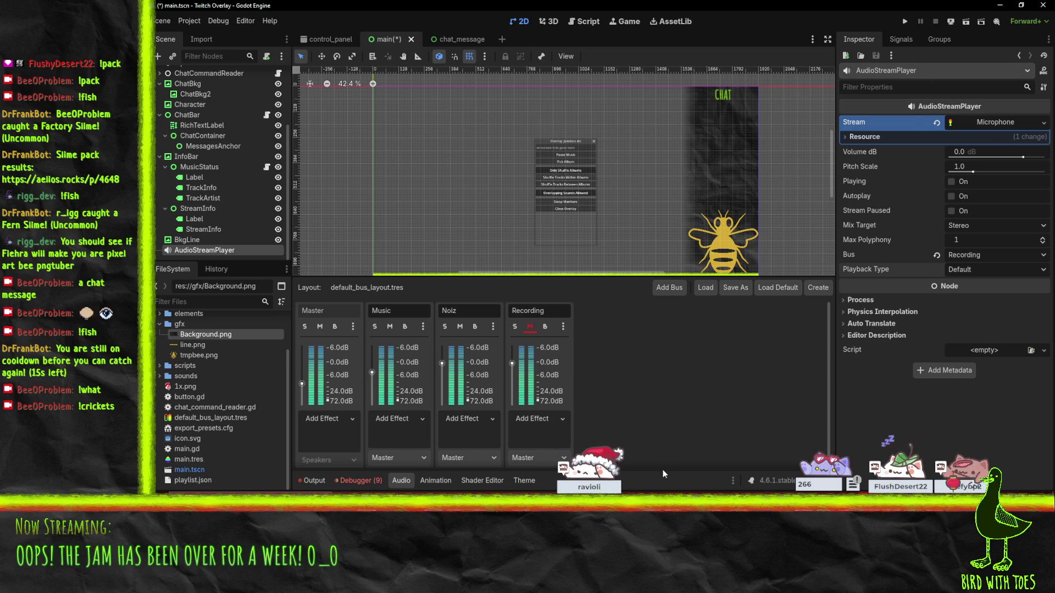
{"action": "left_click", "coordinate": [673, 581]}
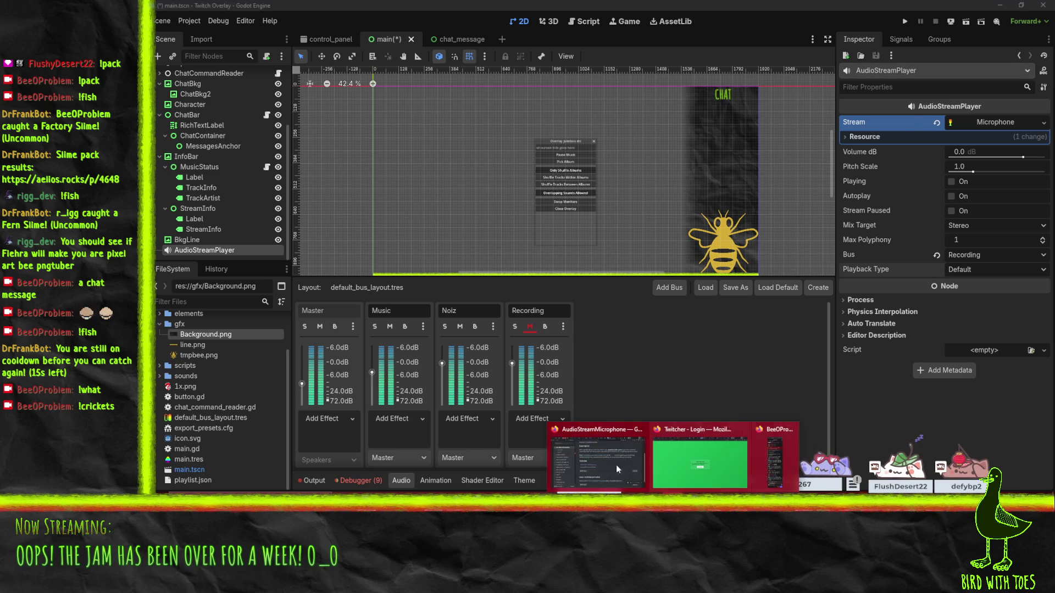
Step: Glance at the AudioStreamMicrophone docs page, then return to the Godot editor
{"action": "left_click", "coordinate": [585, 460]}
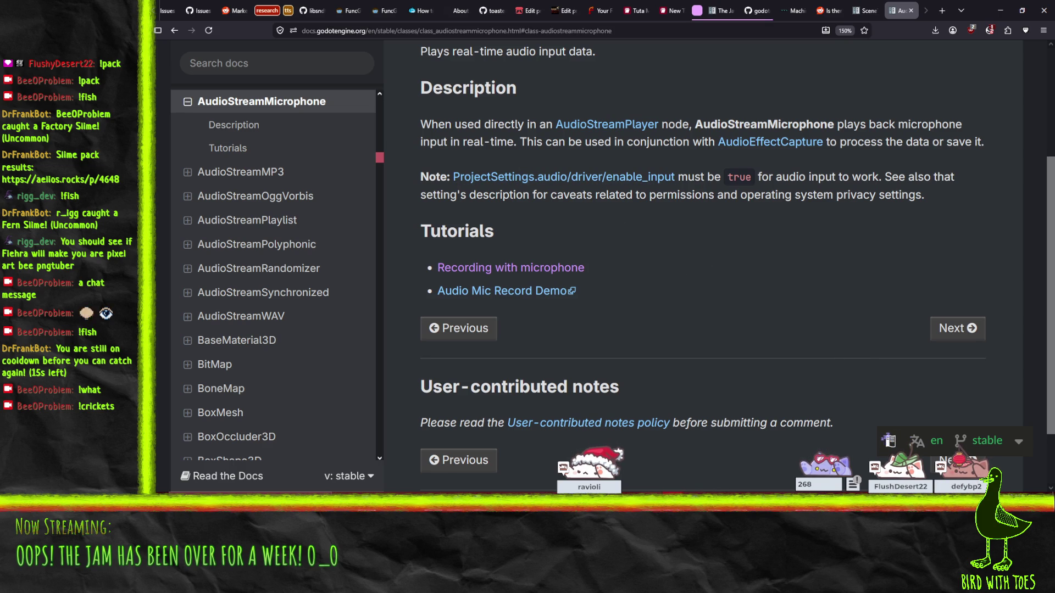
{"action": "mouse_move", "coordinate": [865, 489]}
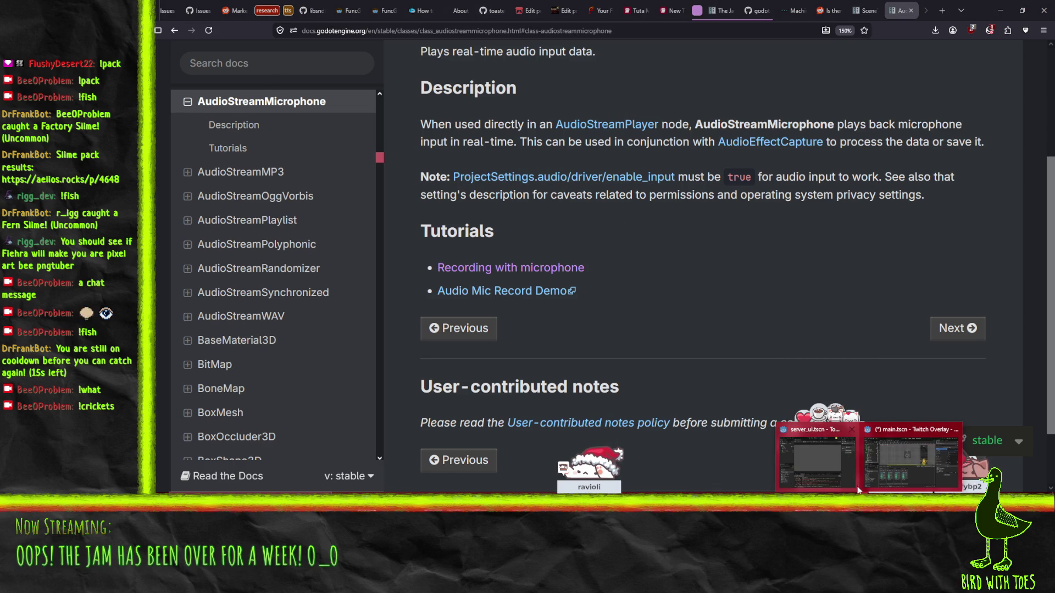
{"action": "left_click", "coordinate": [901, 464]}
Step: In Project Settings > Audio > Driver, tick Enable Input and Save & Restart
{"action": "left_click", "coordinate": [184, 24]}
{"action": "left_click", "coordinate": [204, 35]}
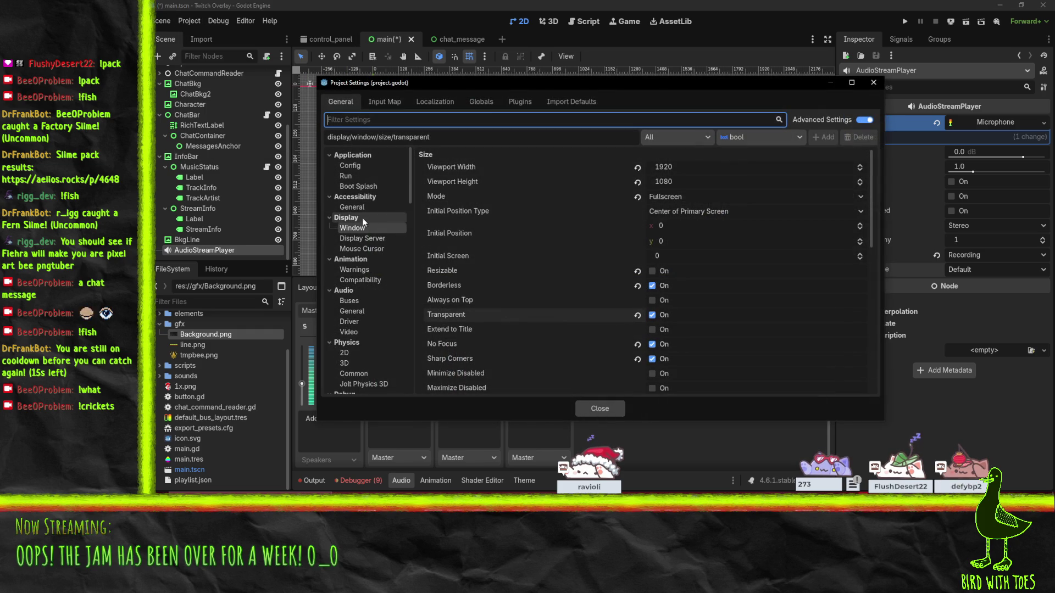
{"action": "left_click", "coordinate": [366, 302]}
{"action": "left_click", "coordinate": [363, 311]}
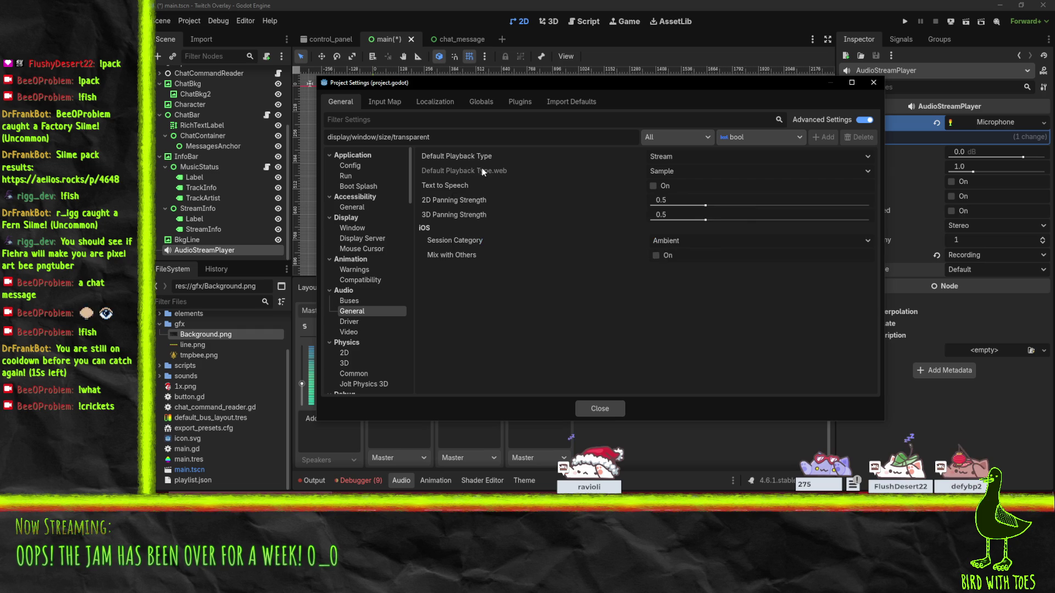
{"action": "mouse_move", "coordinate": [452, 183]}
{"action": "left_click", "coordinate": [364, 322]}
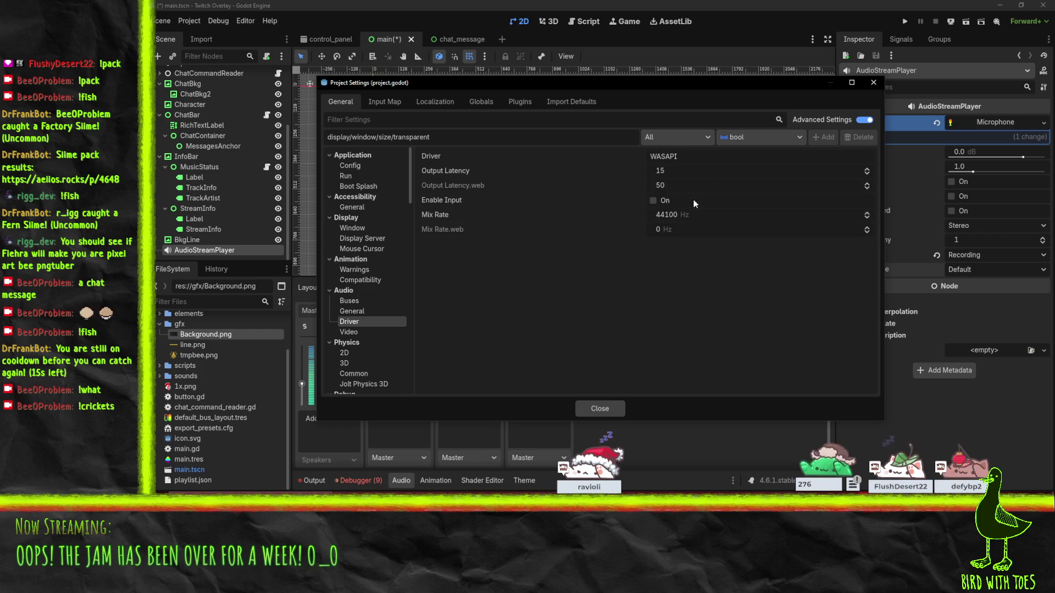
{"action": "left_click", "coordinate": [662, 201]}
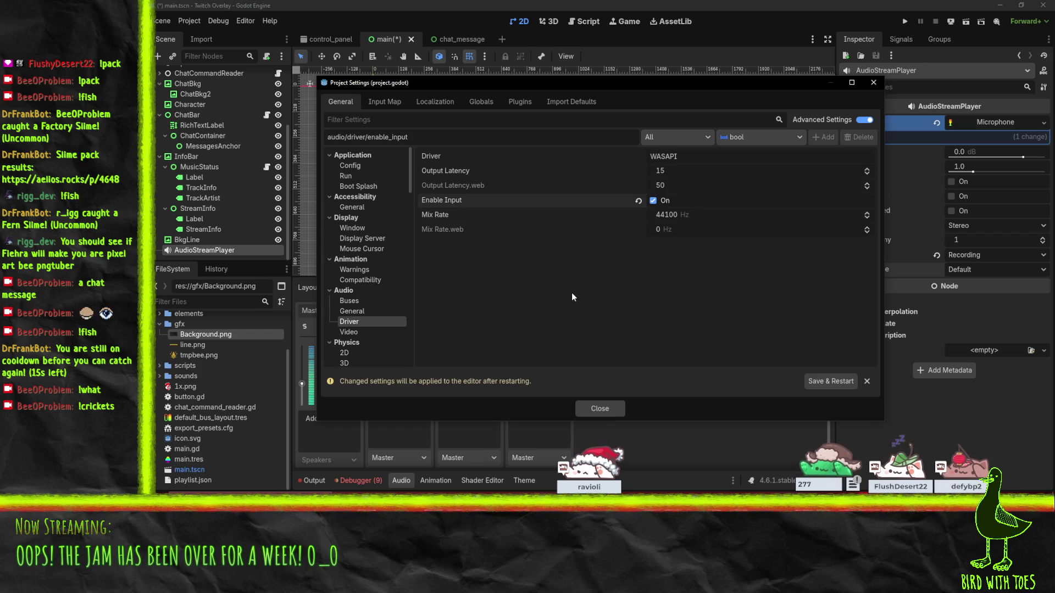
{"action": "left_click", "coordinate": [838, 381]}
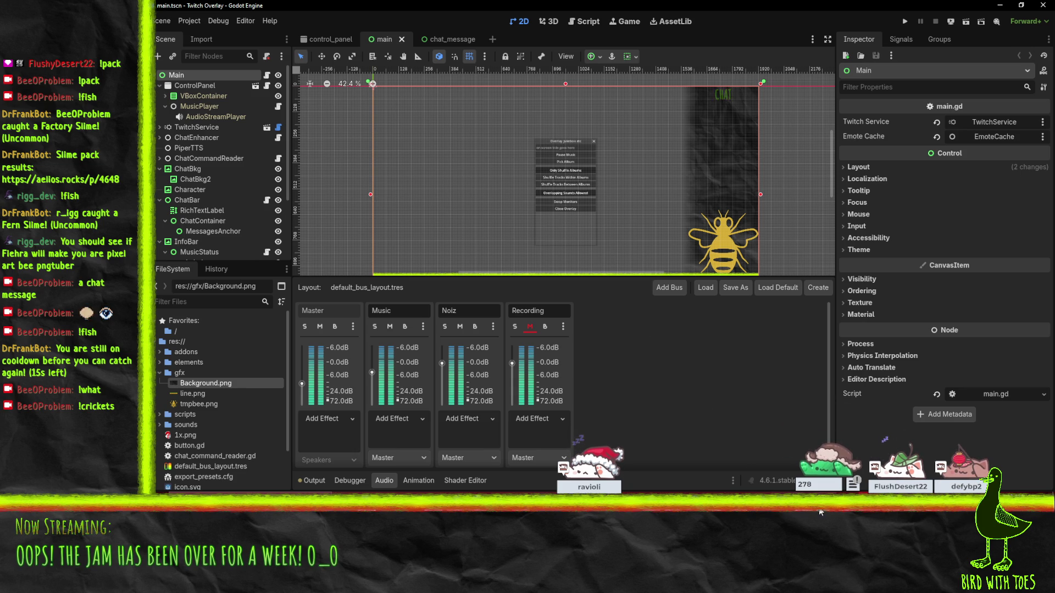
Step: Switch to the browser tab showing the AudioStreamMicrophone class reference
{"action": "left_click", "coordinate": [595, 451]}
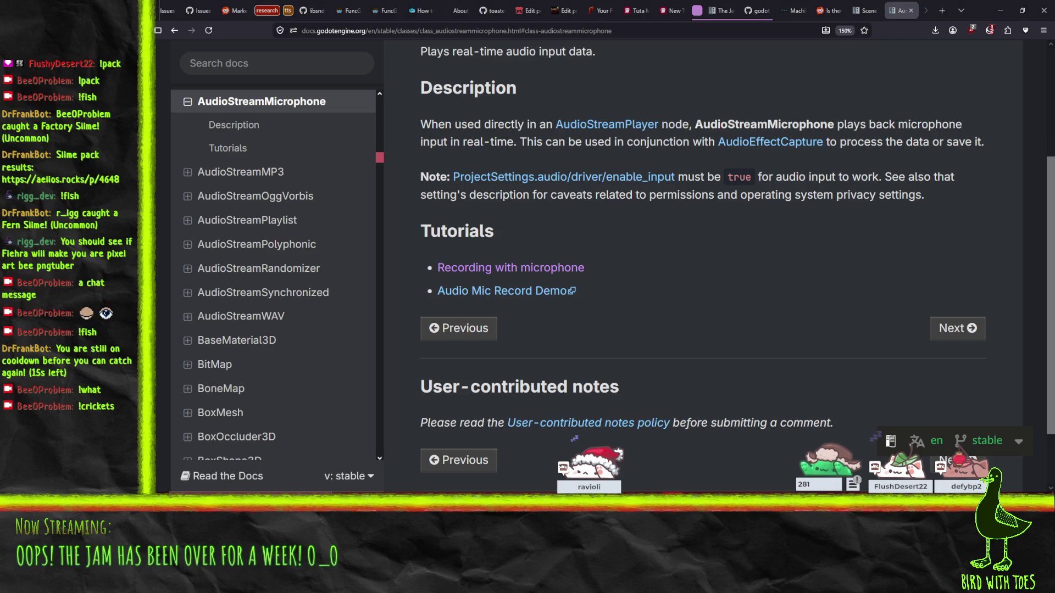
{"action": "key", "text": "alt+Tab"}
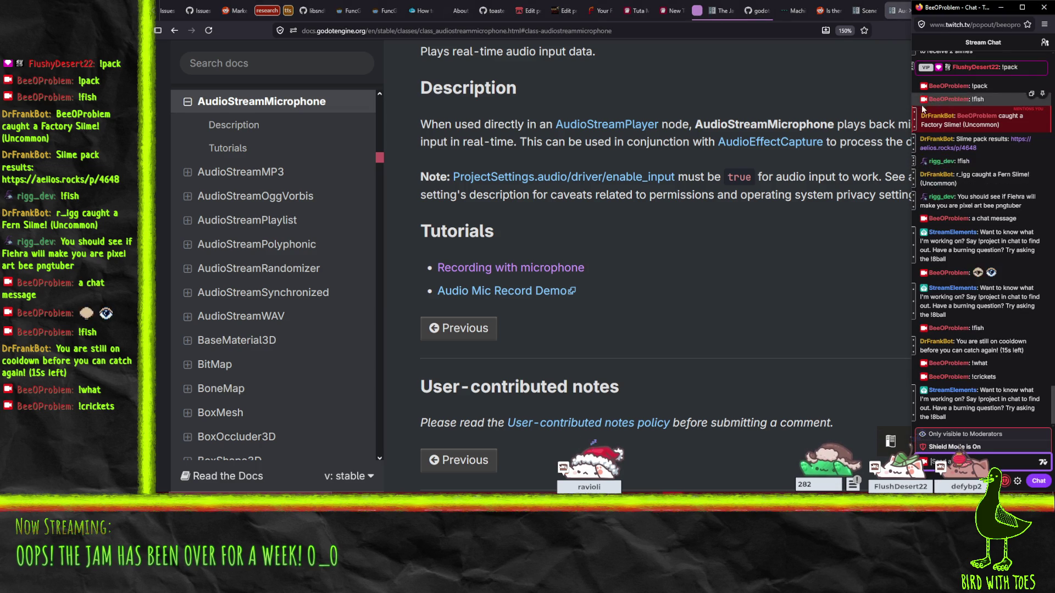
{"action": "key", "text": "alt+Tab"}
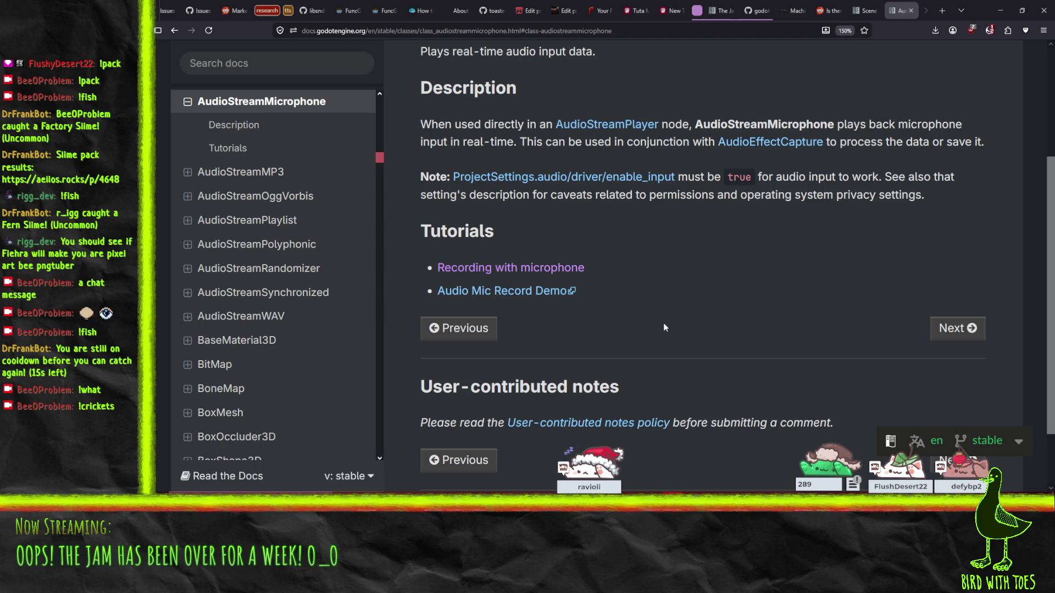
{"action": "left_click", "coordinate": [266, 253]}
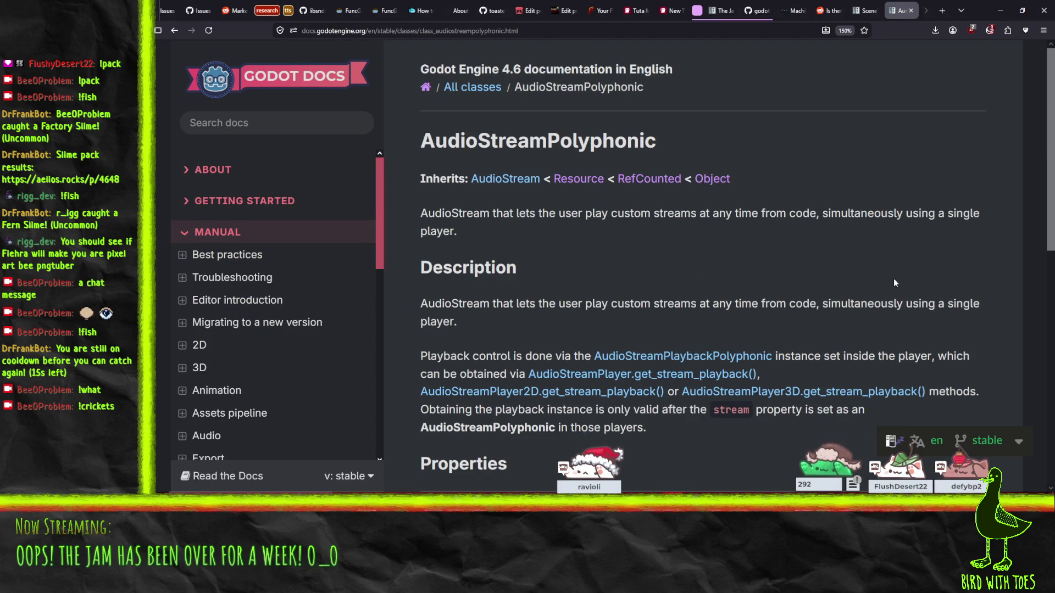
{"action": "scroll", "coordinate": [834, 238], "scroll_direction": "down", "scroll_amount": 5}
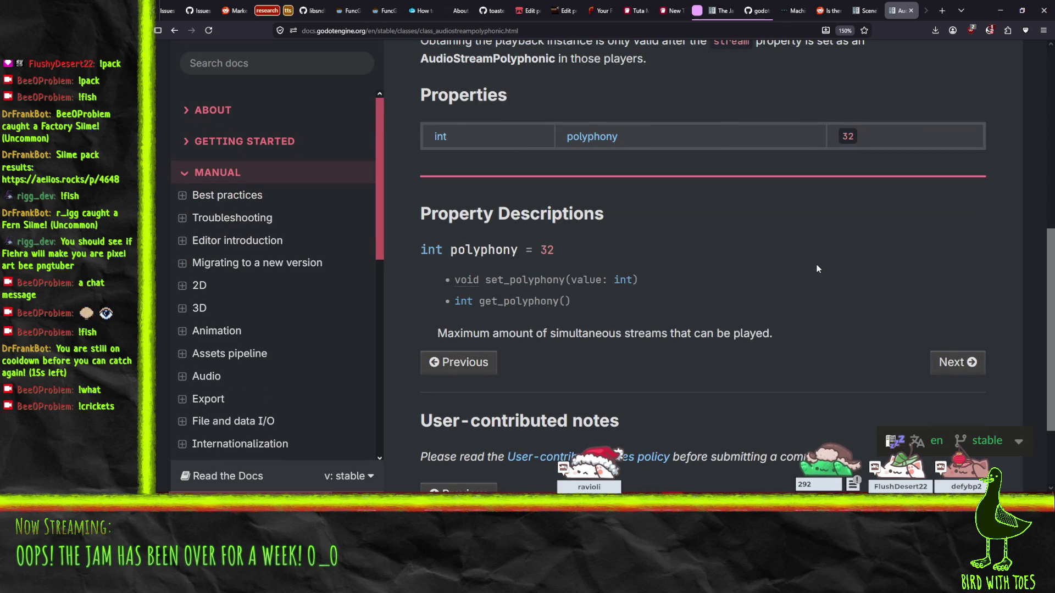
{"action": "scroll", "coordinate": [817, 265], "scroll_direction": "down", "scroll_amount": 1}
{"action": "scroll", "coordinate": [816, 269], "scroll_direction": "up", "scroll_amount": 6}
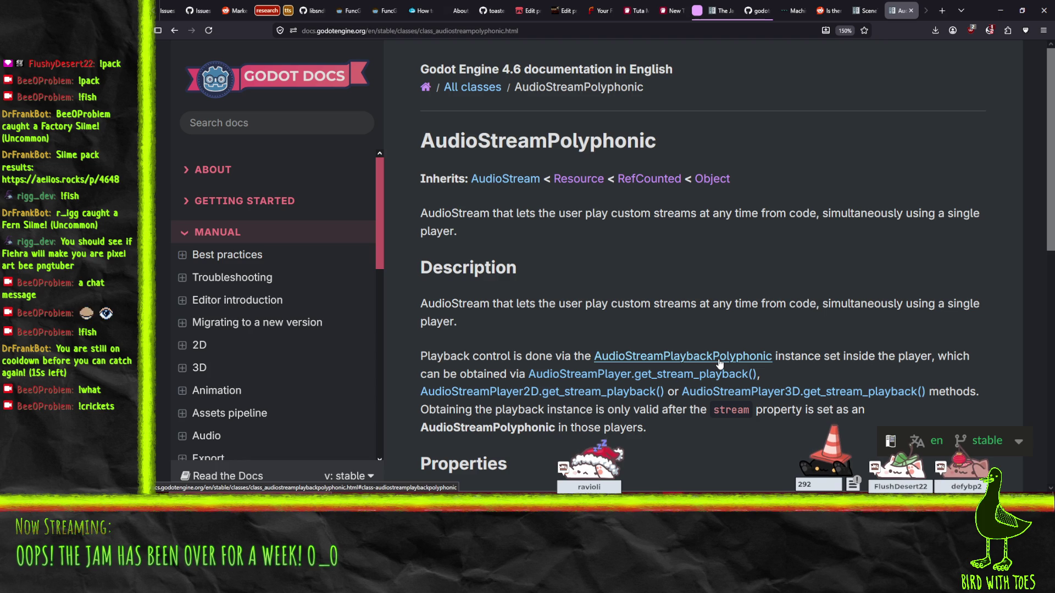
{"action": "scroll", "coordinate": [771, 264], "scroll_direction": "down", "scroll_amount": 10}
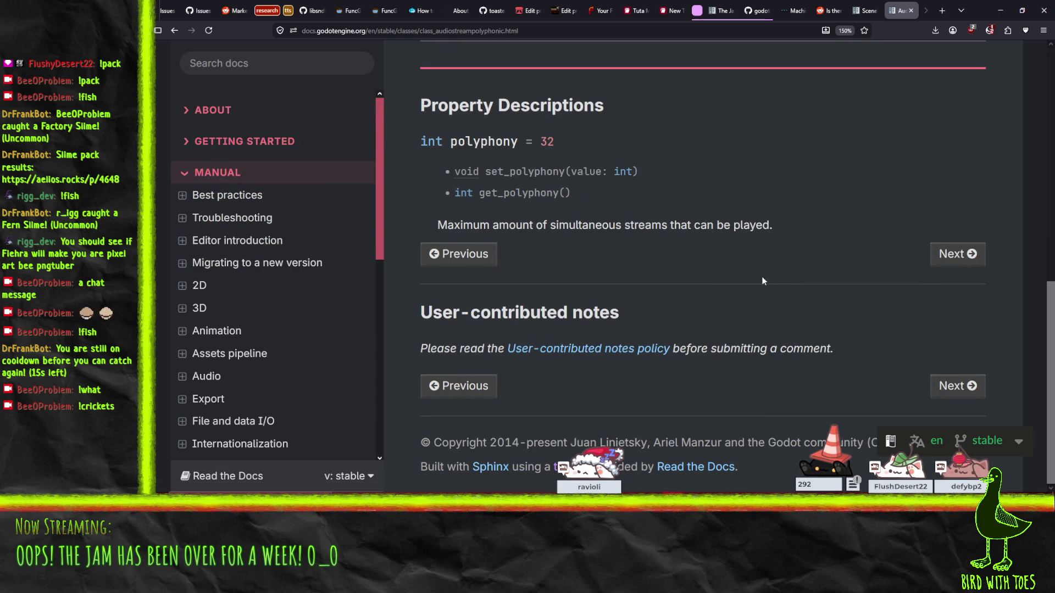
{"action": "scroll", "coordinate": [761, 278], "scroll_direction": "up", "scroll_amount": 10}
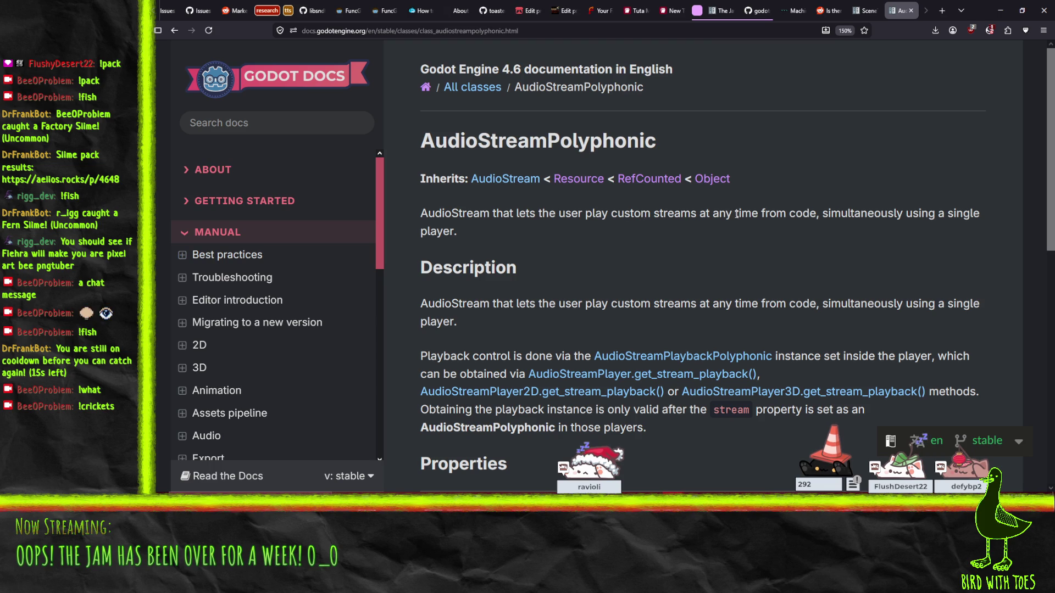
{"action": "scroll", "coordinate": [748, 278], "scroll_direction": "down", "scroll_amount": 3}
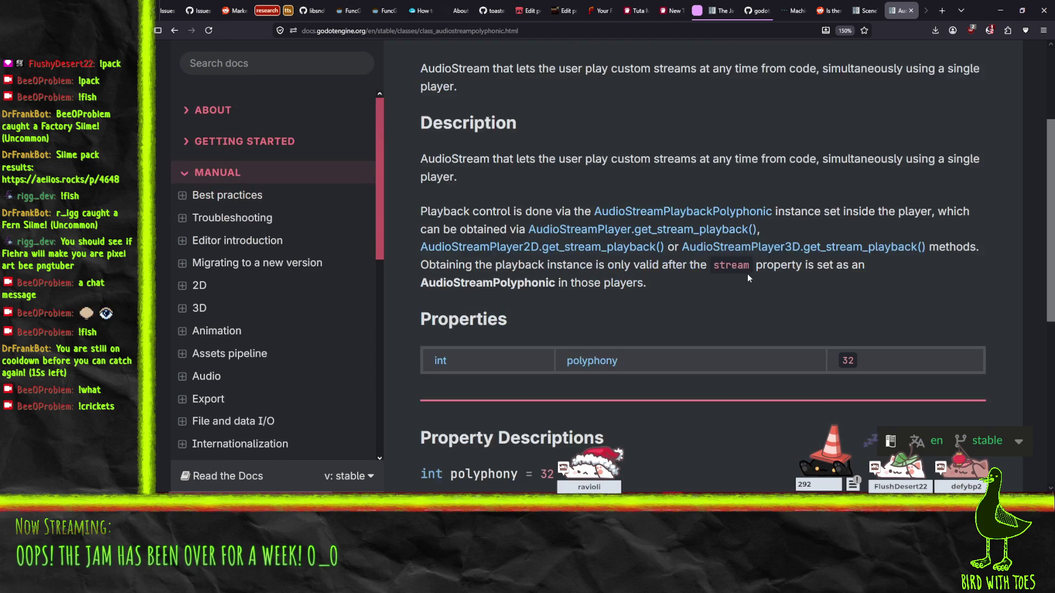
{"action": "left_click", "coordinate": [174, 34]}
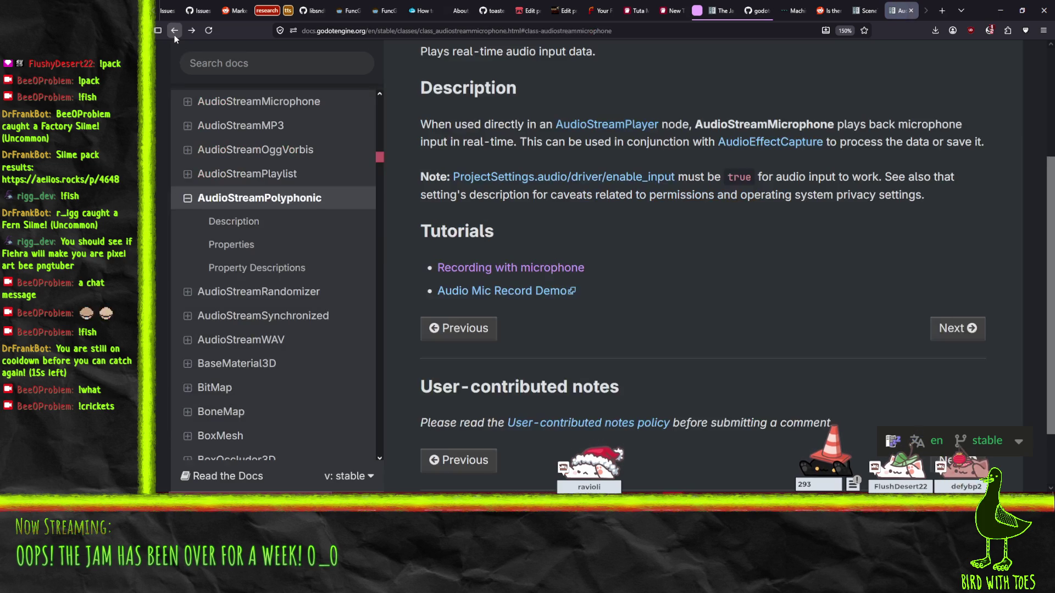
{"action": "right_click", "coordinate": [174, 35]}
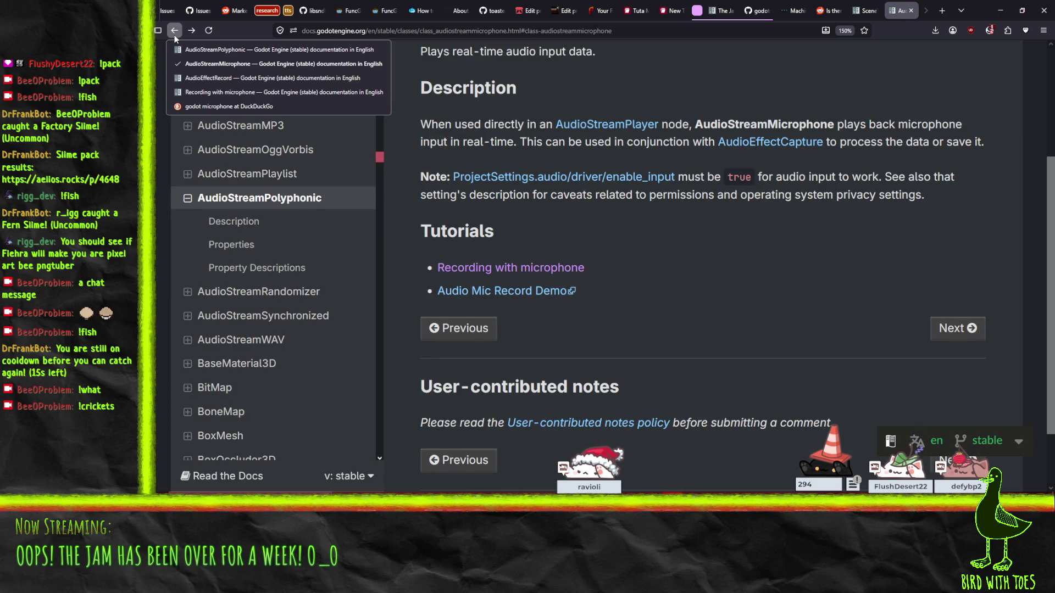
{"action": "key", "text": "Escape"}
{"action": "left_click", "coordinate": [258, 101]}
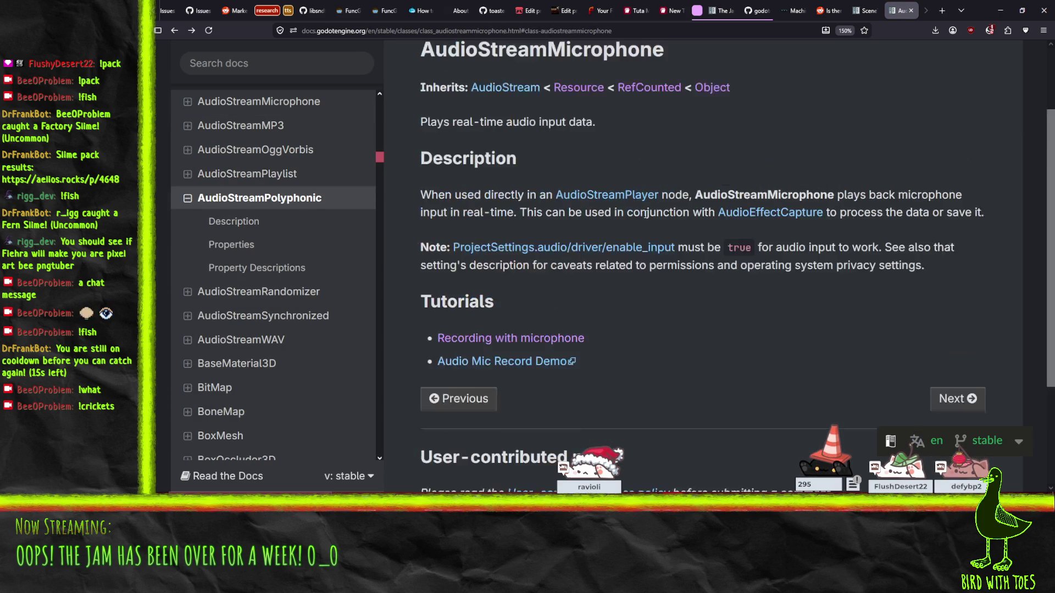
{"action": "scroll", "coordinate": [306, 308], "scroll_direction": "up", "scroll_amount": 6}
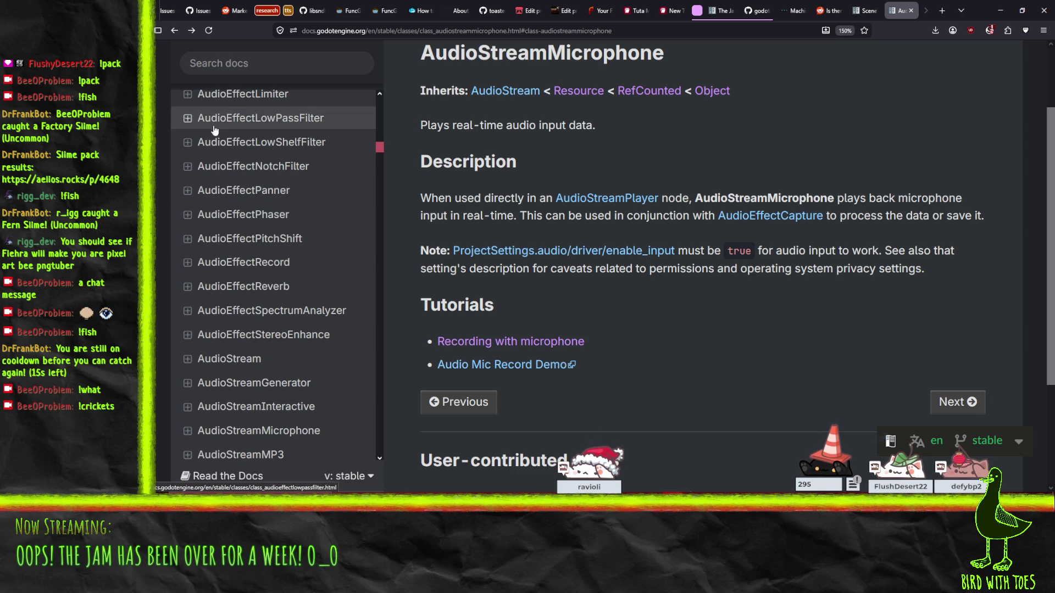
{"action": "left_click", "coordinate": [192, 361]}
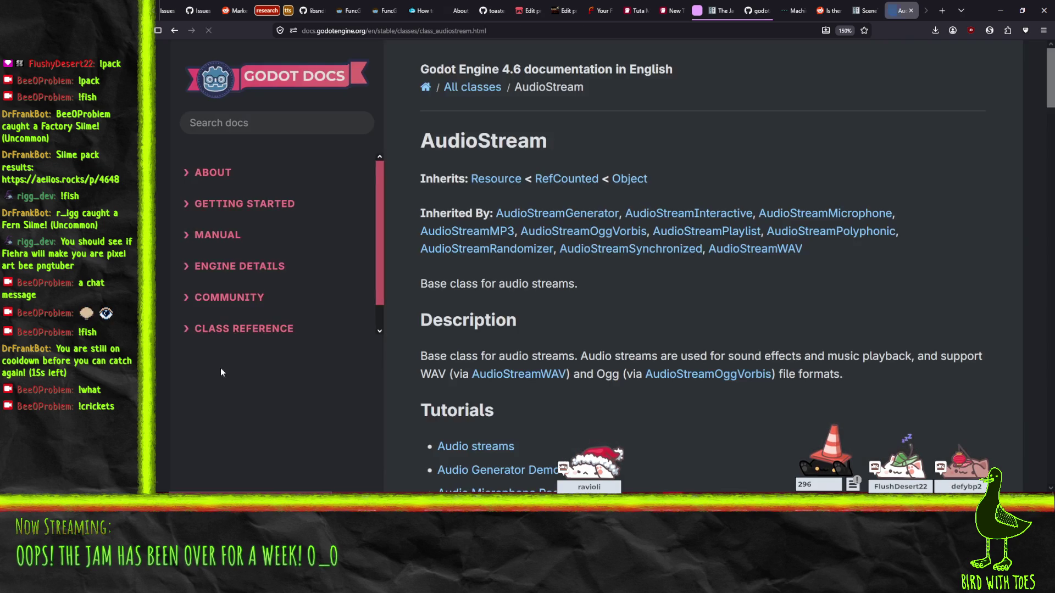
Step: Browse AudioStream's Methods table and jump to the can_be_sampled description
{"action": "scroll", "coordinate": [745, 247], "scroll_direction": "down", "scroll_amount": 5}
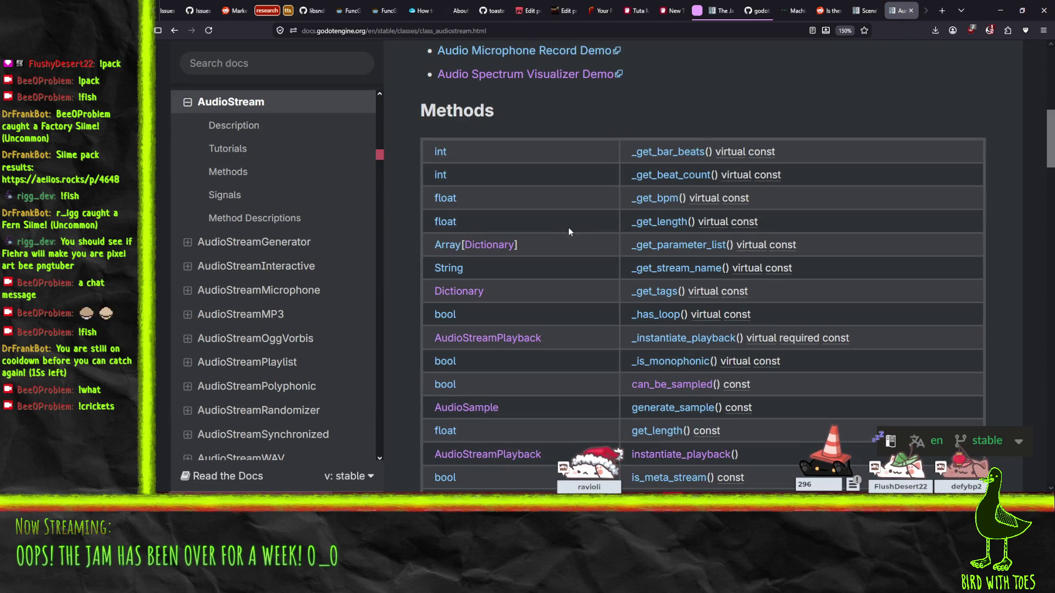
{"action": "scroll", "coordinate": [569, 234], "scroll_direction": "down", "scroll_amount": 4}
{"action": "scroll", "coordinate": [572, 243], "scroll_direction": "up", "scroll_amount": 3}
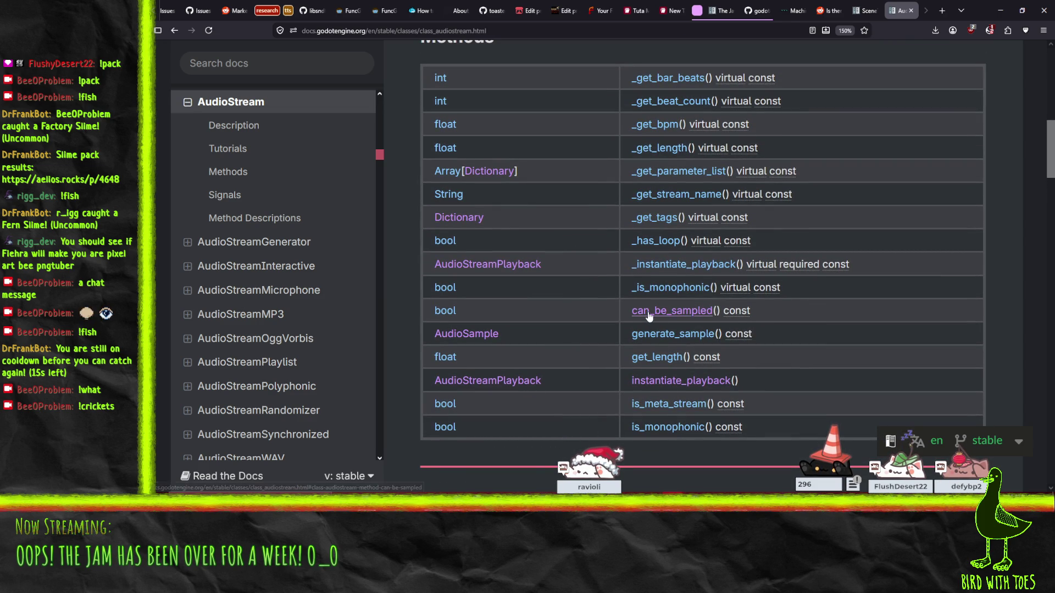
{"action": "left_click", "coordinate": [649, 316]}
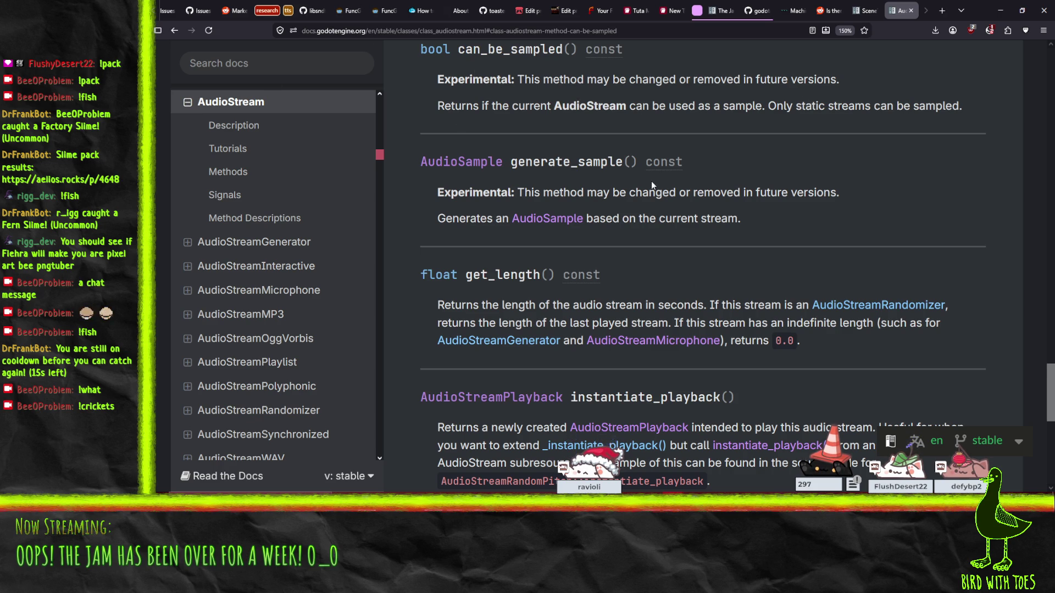
Step: Open the Audio Spectrum Visualizer Demo tutorial page in the Asset Library
{"action": "scroll", "coordinate": [653, 176], "scroll_direction": "up", "scroll_amount": 20}
{"action": "scroll", "coordinate": [663, 175], "scroll_direction": "down", "scroll_amount": 6}
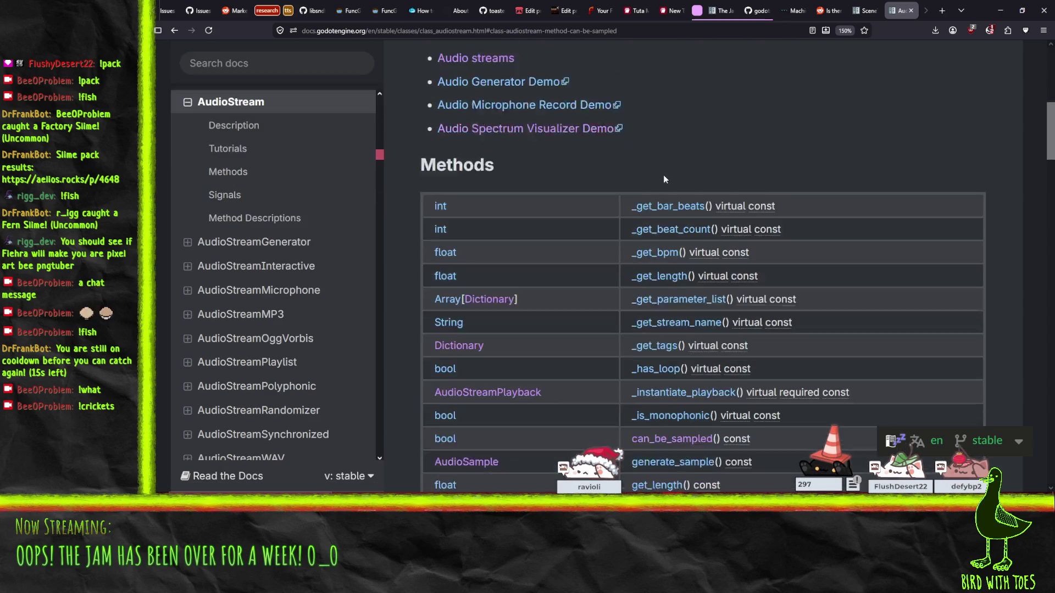
{"action": "scroll", "coordinate": [666, 178], "scroll_direction": "up", "scroll_amount": 3}
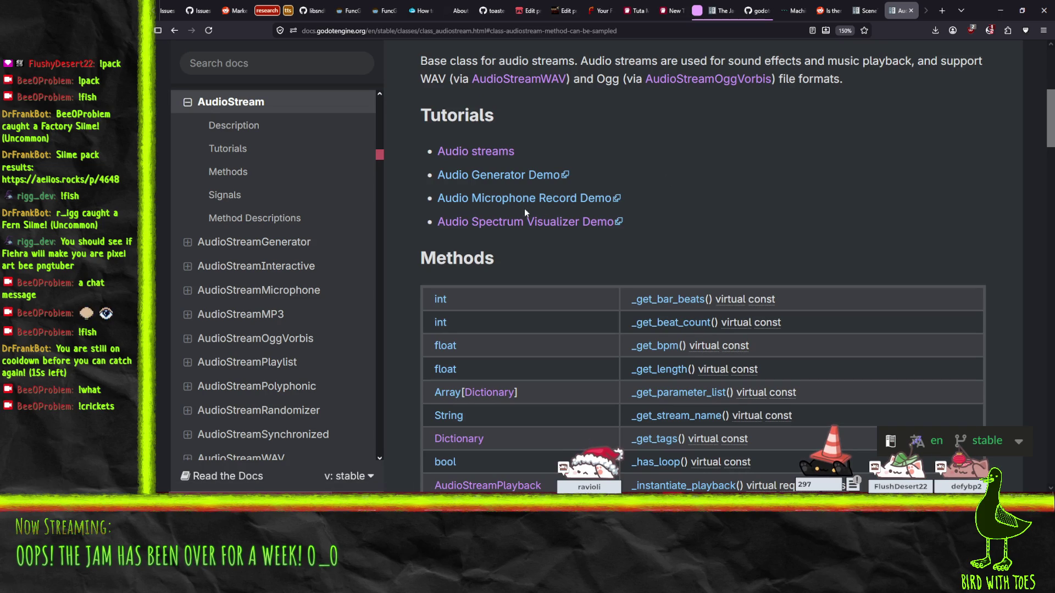
{"action": "left_click", "coordinate": [505, 222]}
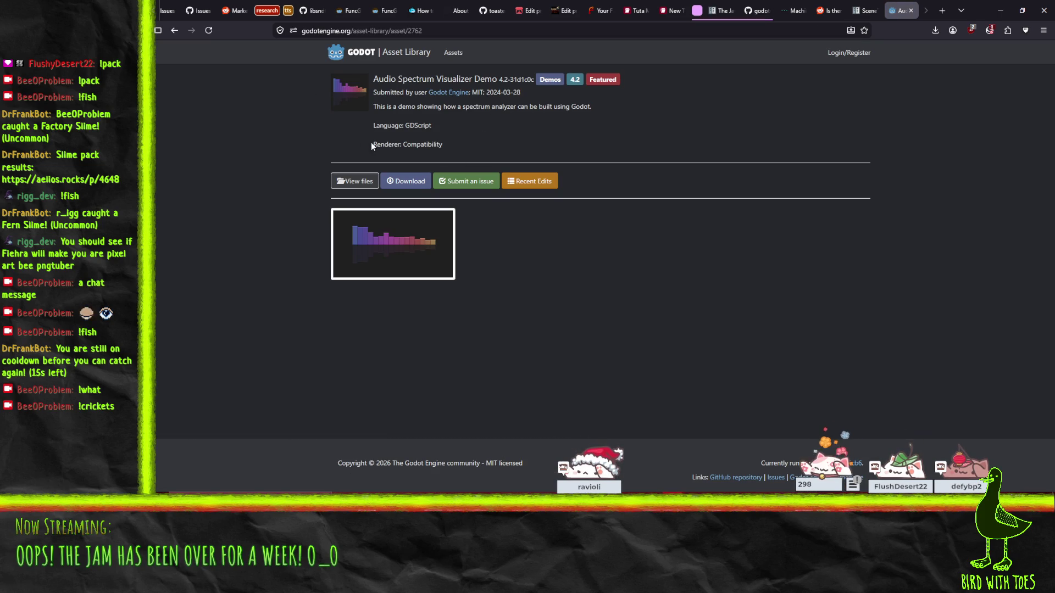
Step: Open the demo's GitHub spectrum folder and its show_spectrum.gd script
{"action": "left_click", "coordinate": [352, 181]}
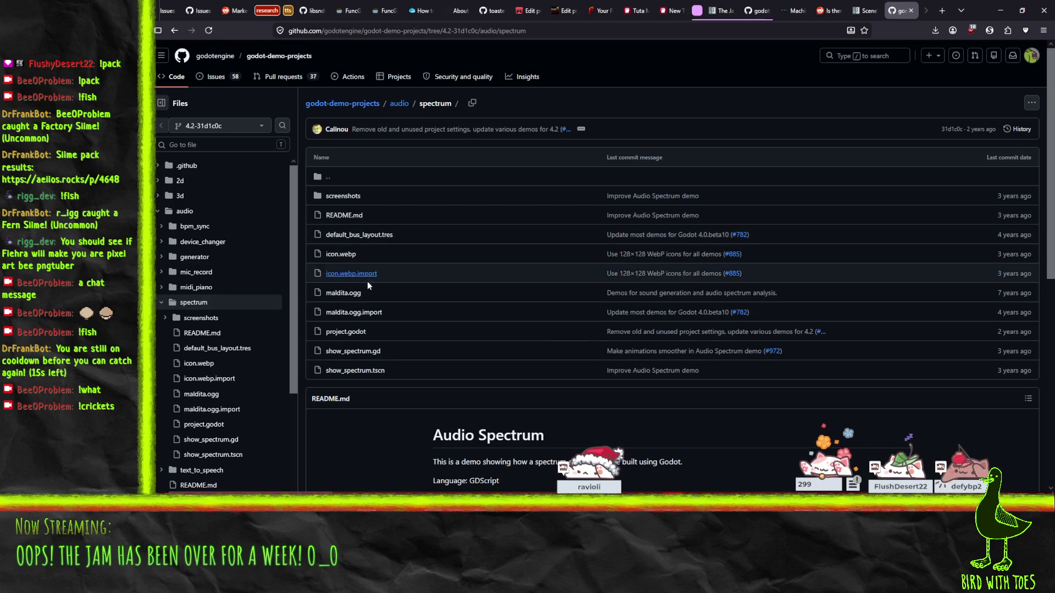
{"action": "left_click", "coordinate": [352, 354]}
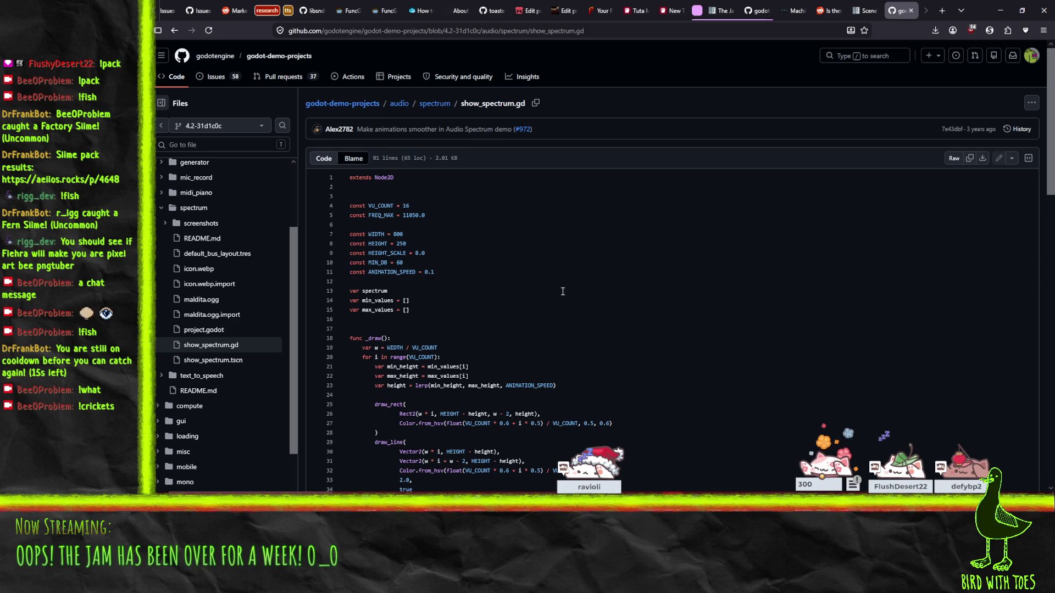
Step: Read show_spectrum.gd, looking up references to get_magnitude_for_frequency_range and VU_COUNT
{"action": "scroll", "coordinate": [566, 291], "scroll_direction": "down", "scroll_amount": 3}
{"action": "scroll", "coordinate": [385, 176], "scroll_direction": "up", "scroll_amount": 3}
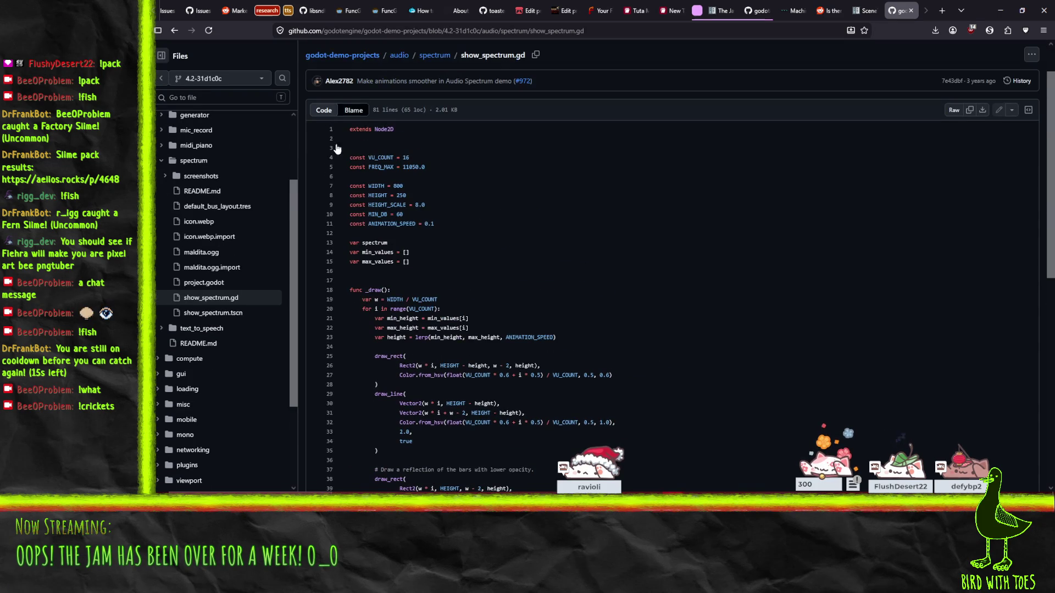
{"action": "scroll", "coordinate": [406, 223], "scroll_direction": "down", "scroll_amount": 6}
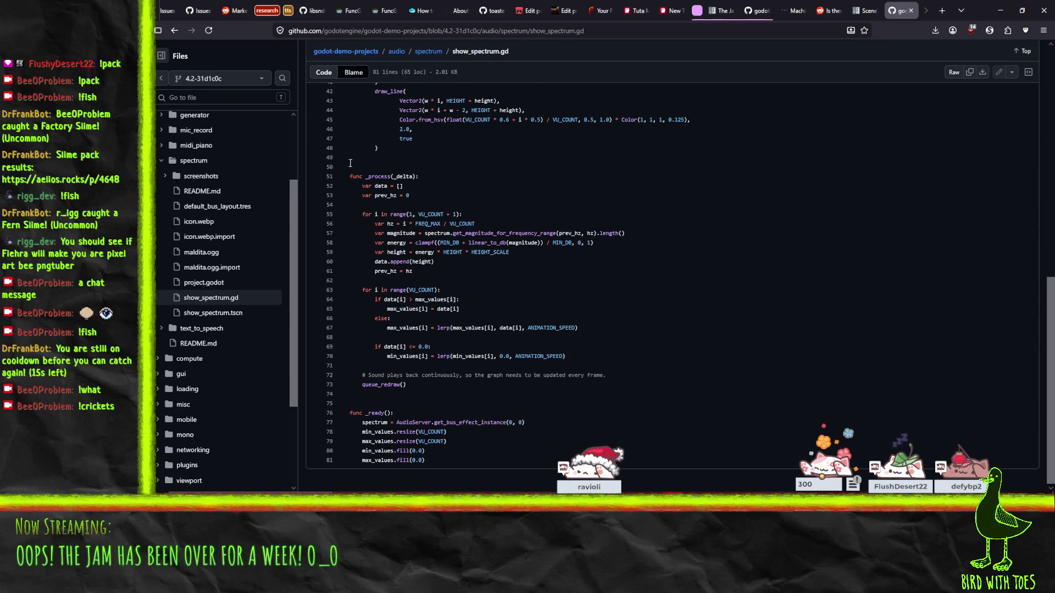
{"action": "left_click", "coordinate": [498, 235]}
{"action": "scroll", "coordinate": [505, 239], "scroll_direction": "up", "scroll_amount": 5}
{"action": "scroll", "coordinate": [510, 242], "scroll_direction": "down", "scroll_amount": 4}
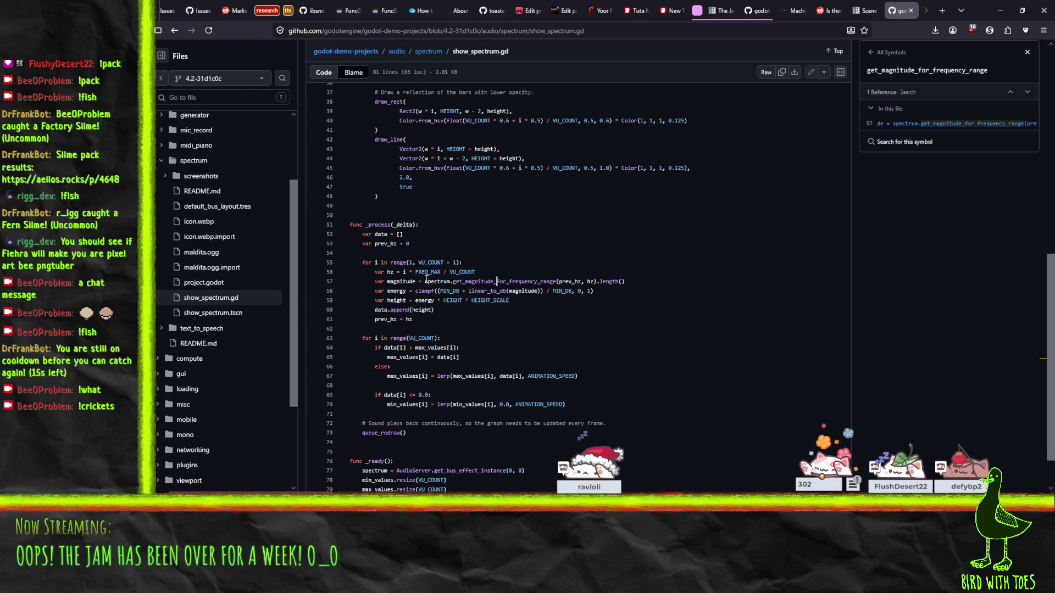
{"action": "scroll", "coordinate": [428, 279], "scroll_direction": "up", "scroll_amount": 6}
{"action": "scroll", "coordinate": [350, 99], "scroll_direction": "up", "scroll_amount": 3}
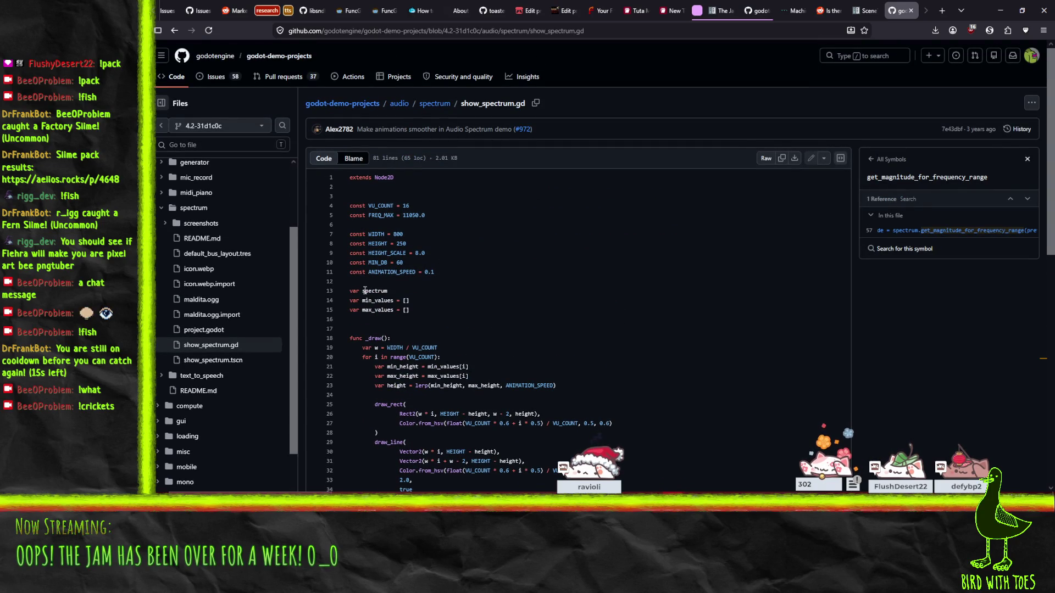
{"action": "scroll", "coordinate": [537, 322], "scroll_direction": "down", "scroll_amount": 10}
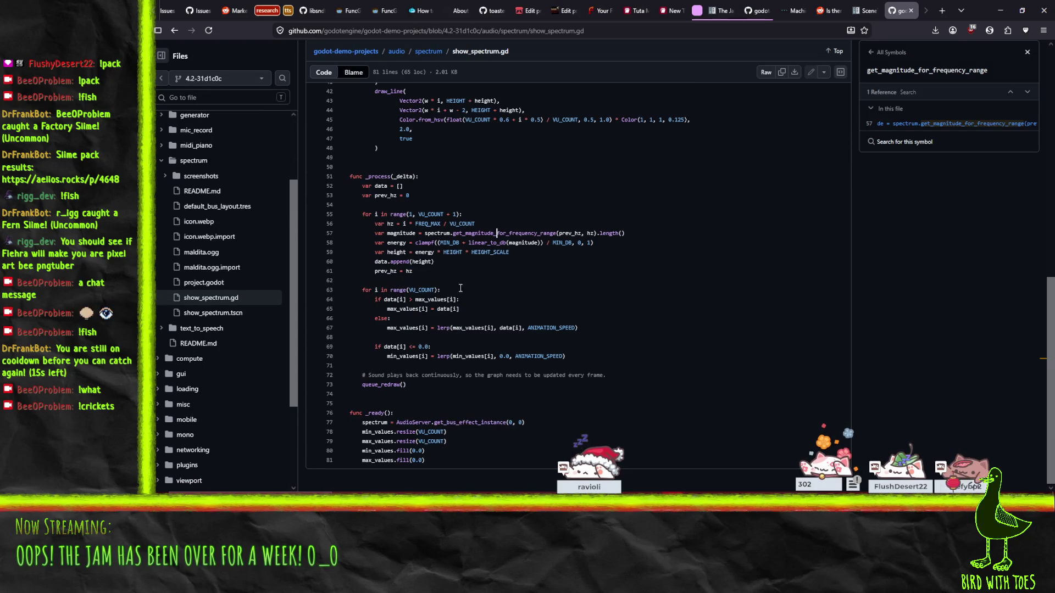
{"action": "scroll", "coordinate": [537, 323], "scroll_direction": "up", "scroll_amount": 2}
{"action": "left_click", "coordinate": [680, 320]}
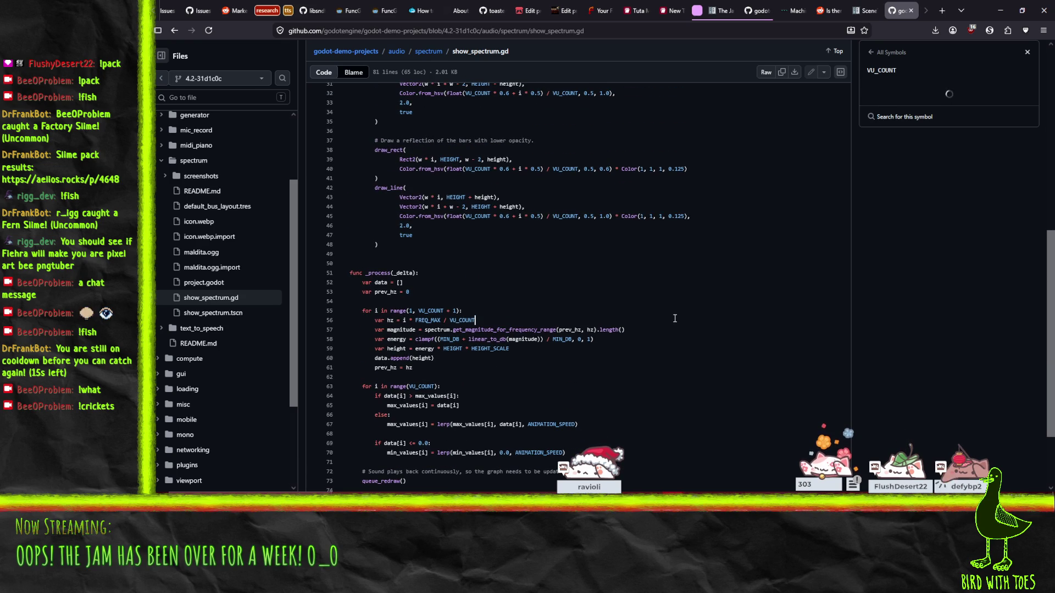
Step: Search the script page for 'spect' to step through spectrum matches
{"action": "key", "text": "ctrl+f"}
{"action": "type", "text": "spectu"}
{"action": "key", "text": "BackSpace"}
{"action": "key", "text": "Return"}
{"action": "key", "text": "Return"}
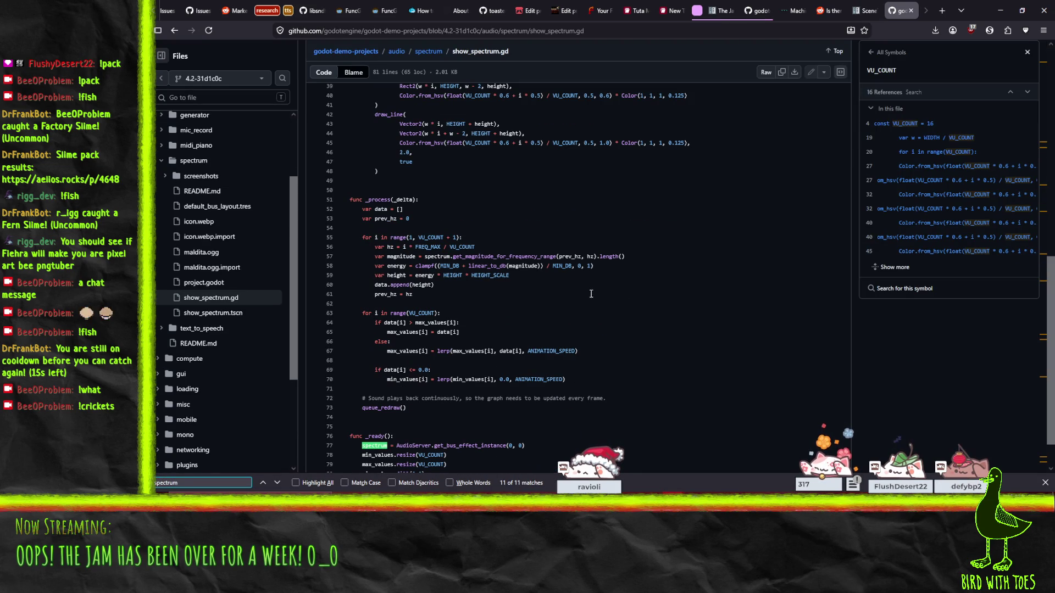
{"action": "scroll", "coordinate": [447, 351], "scroll_direction": "down", "scroll_amount": 2}
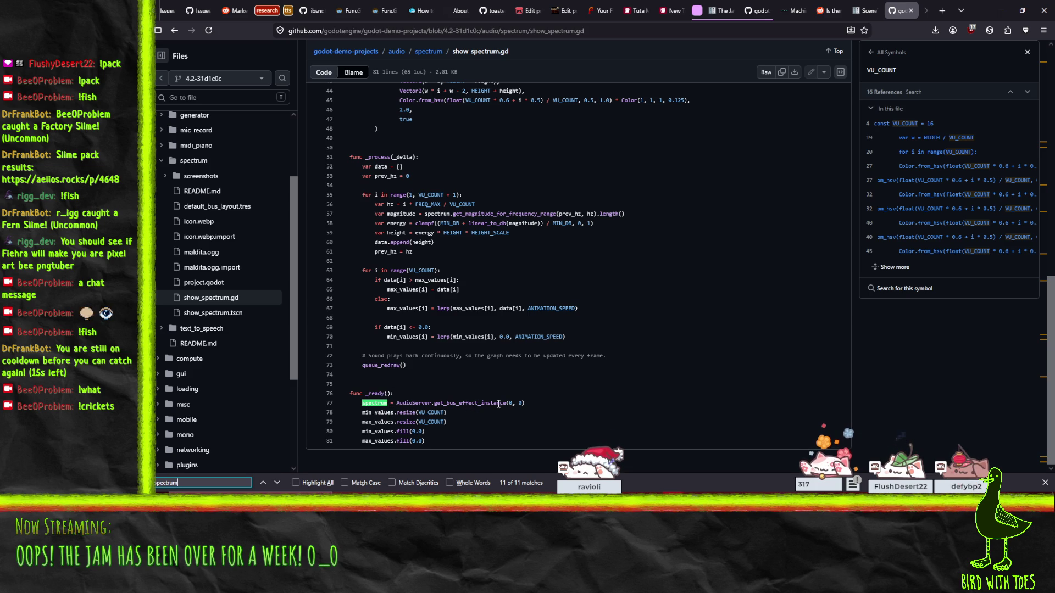
Step: Inspect show_spectrum.tscn and default_bus_layout.tres, selecting AudioEffectSpectrumAnalyzer, then start a docs search
{"action": "left_click", "coordinate": [176, 31]}
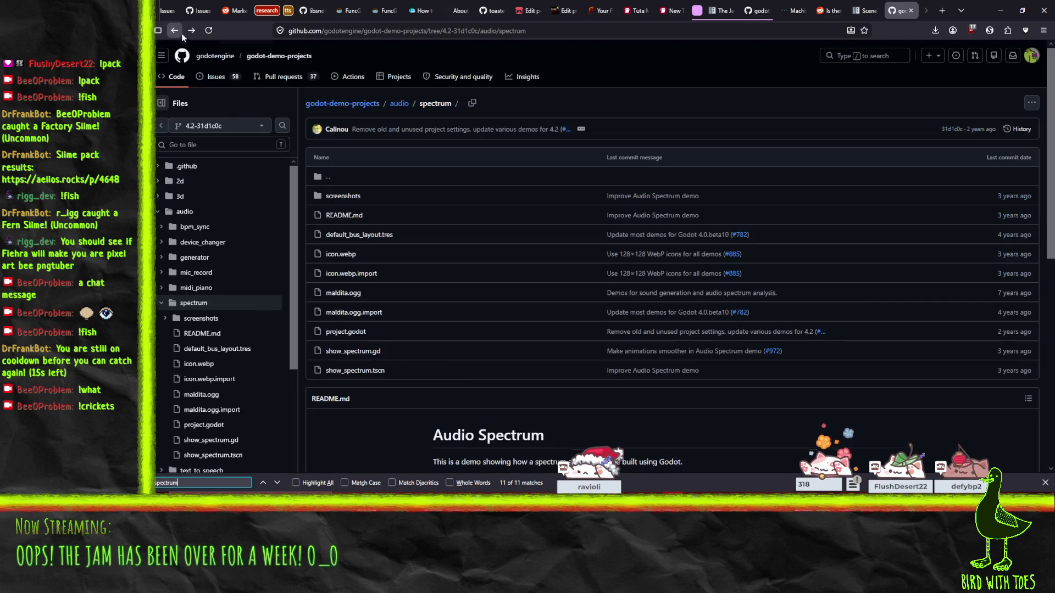
{"action": "left_click", "coordinate": [352, 374]}
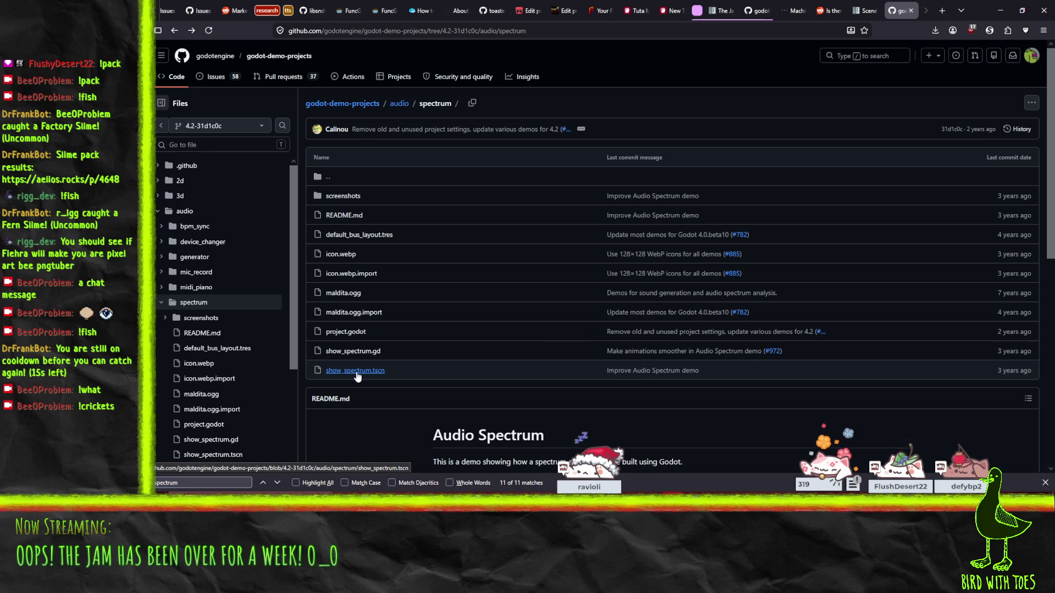
{"action": "left_click", "coordinate": [176, 31]}
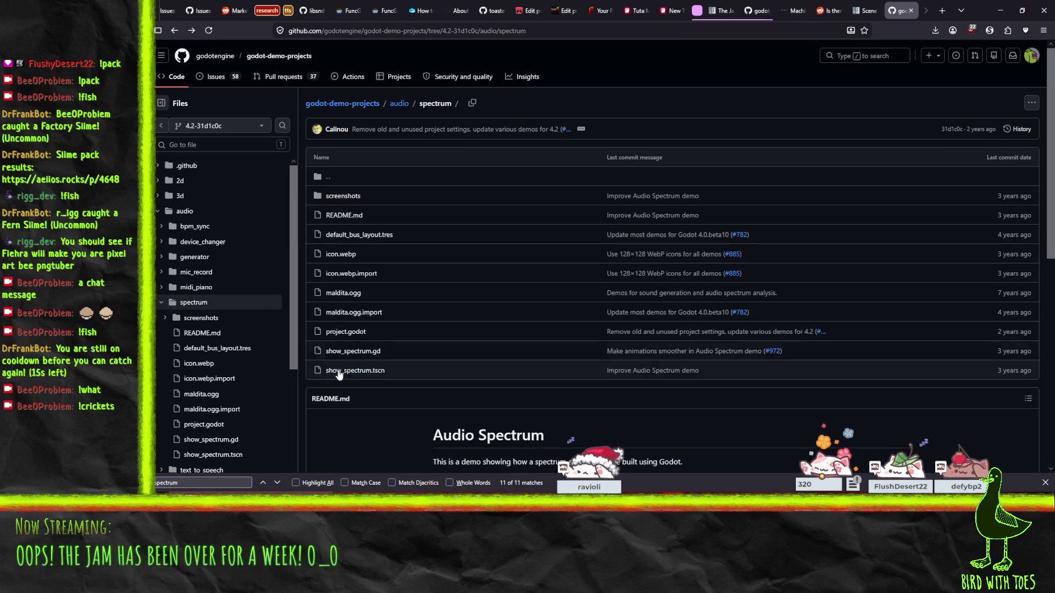
{"action": "left_click", "coordinate": [344, 237]}
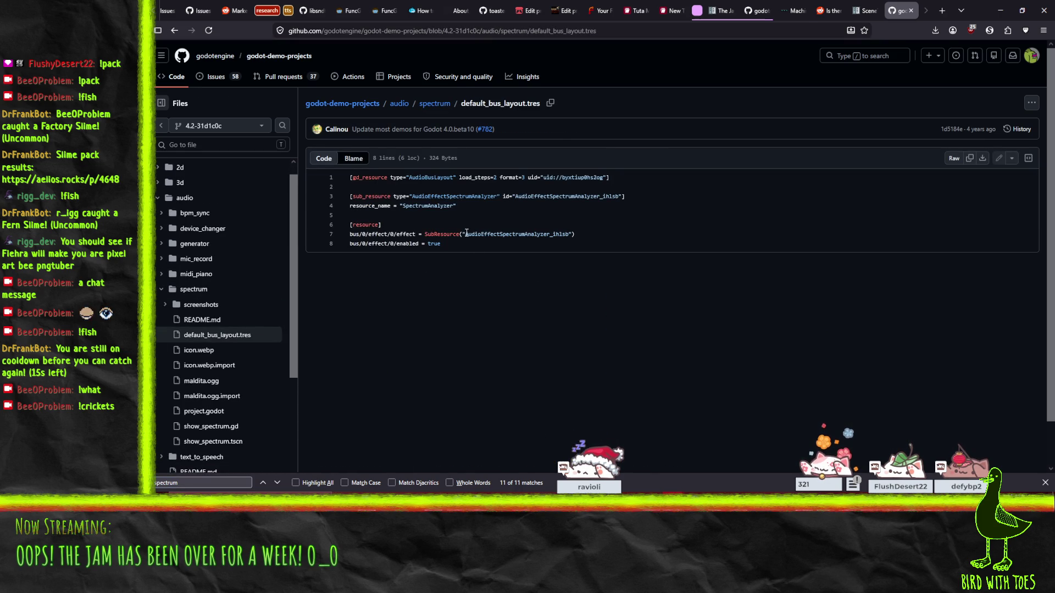
{"action": "left_click_drag", "start_coordinate": [501, 235], "coordinate": [550, 232]}
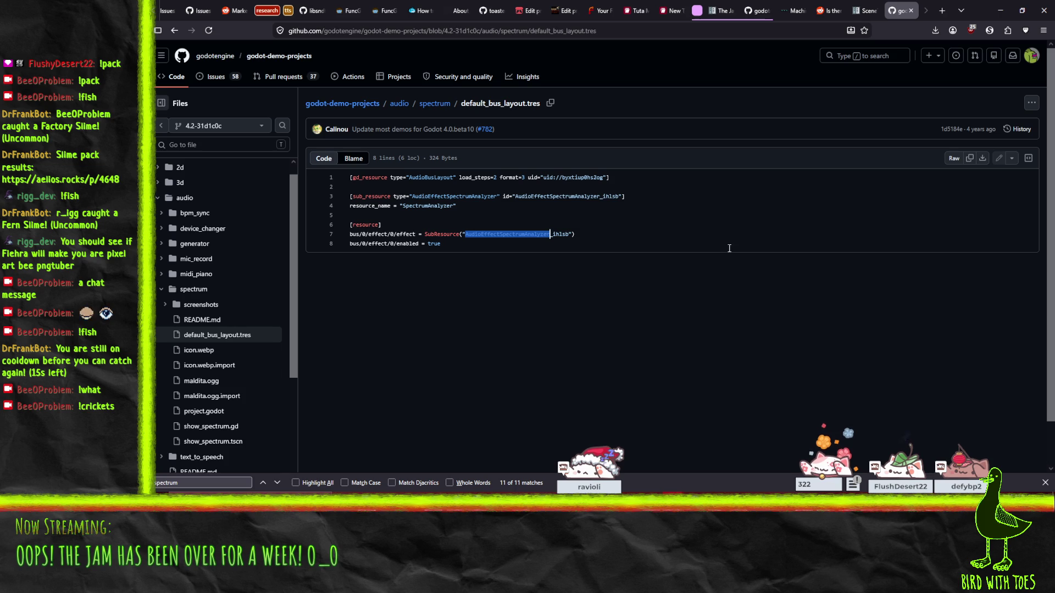
{"action": "left_click", "coordinate": [878, 8]}
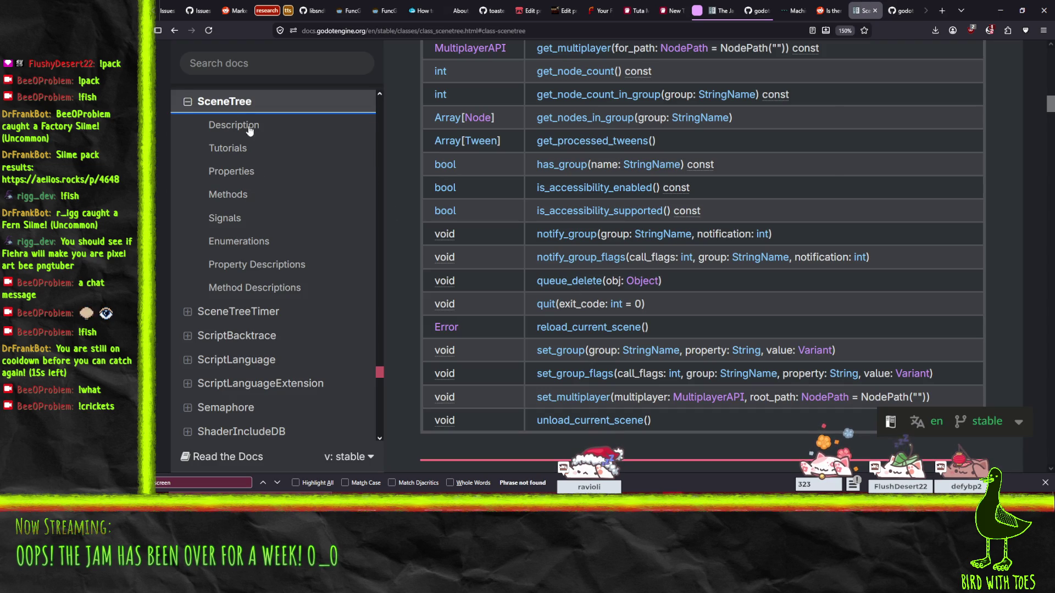
{"action": "left_click", "coordinate": [240, 63]}
Step: Search the docs for AudioEffect, read its class page, and open AudioEffectSpectrumAnalyzer
{"action": "type", "text": "A"}
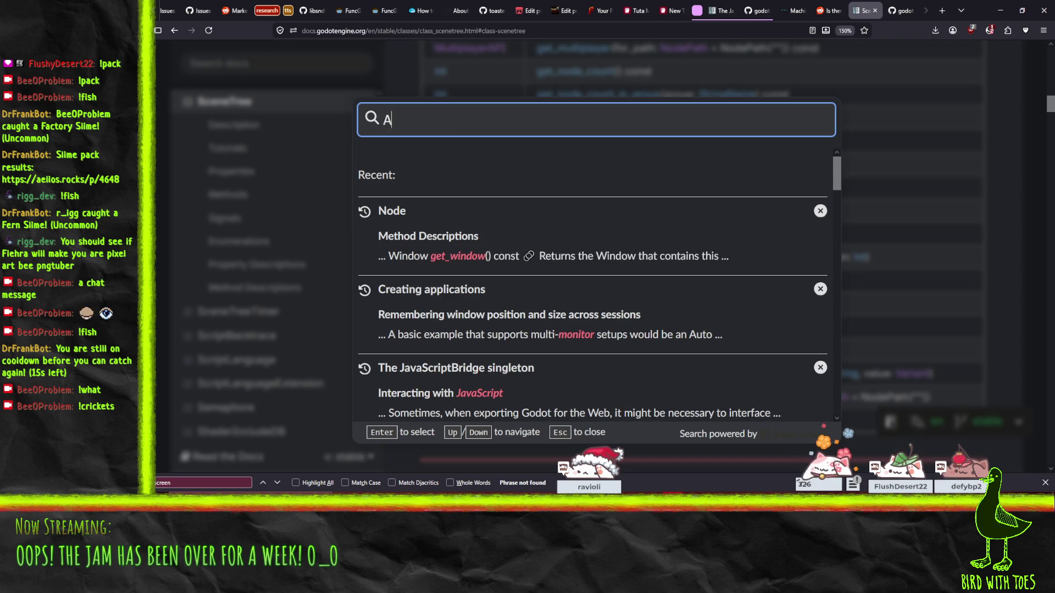
{"action": "type", "text": "udioEffect"}
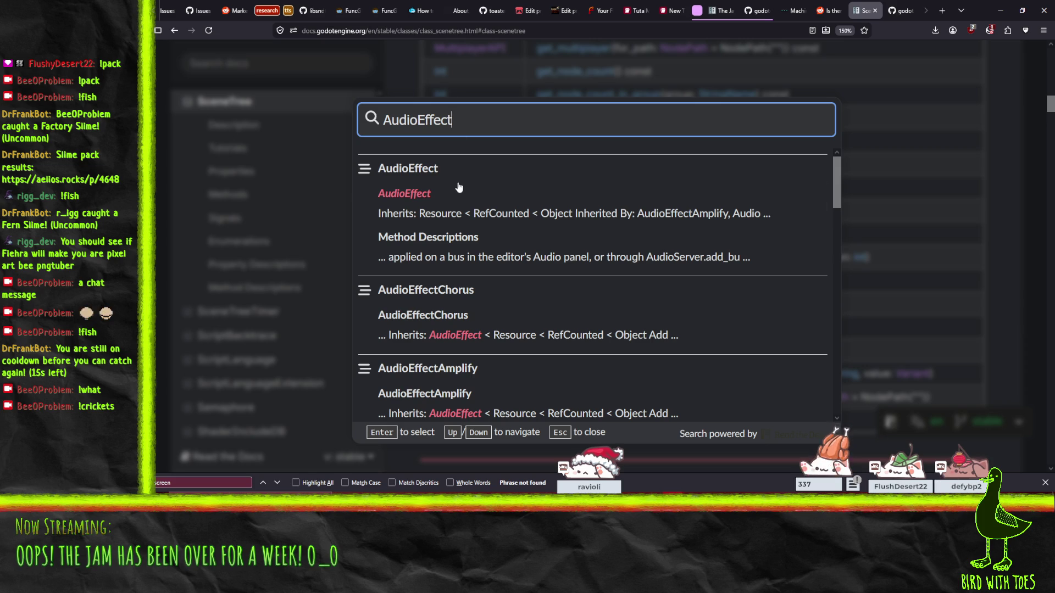
{"action": "left_click", "coordinate": [418, 183]}
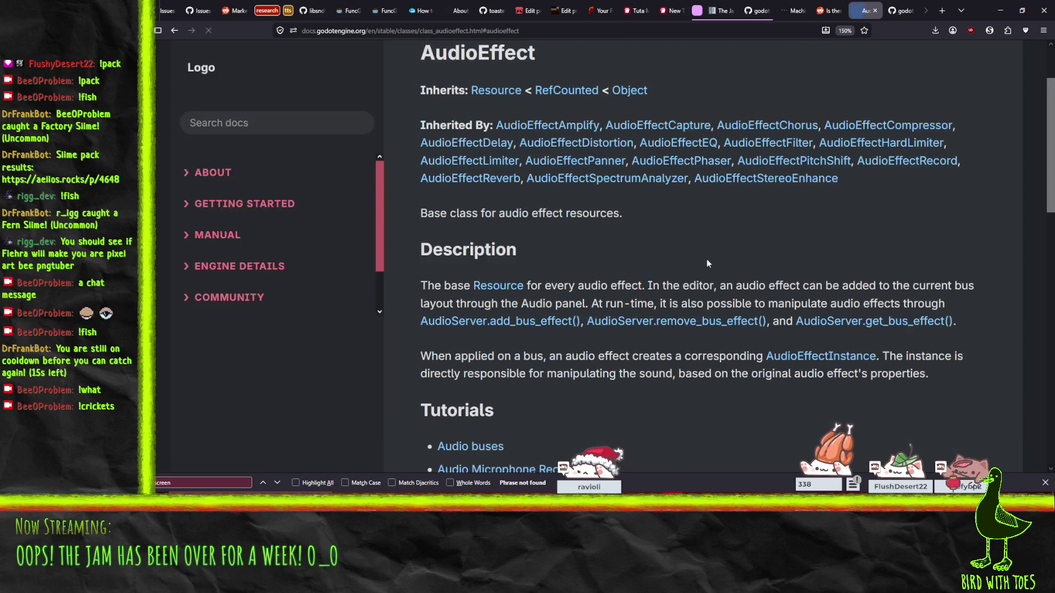
{"action": "scroll", "coordinate": [704, 242], "scroll_direction": "down", "scroll_amount": 3}
{"action": "scroll", "coordinate": [703, 242], "scroll_direction": "up", "scroll_amount": 3}
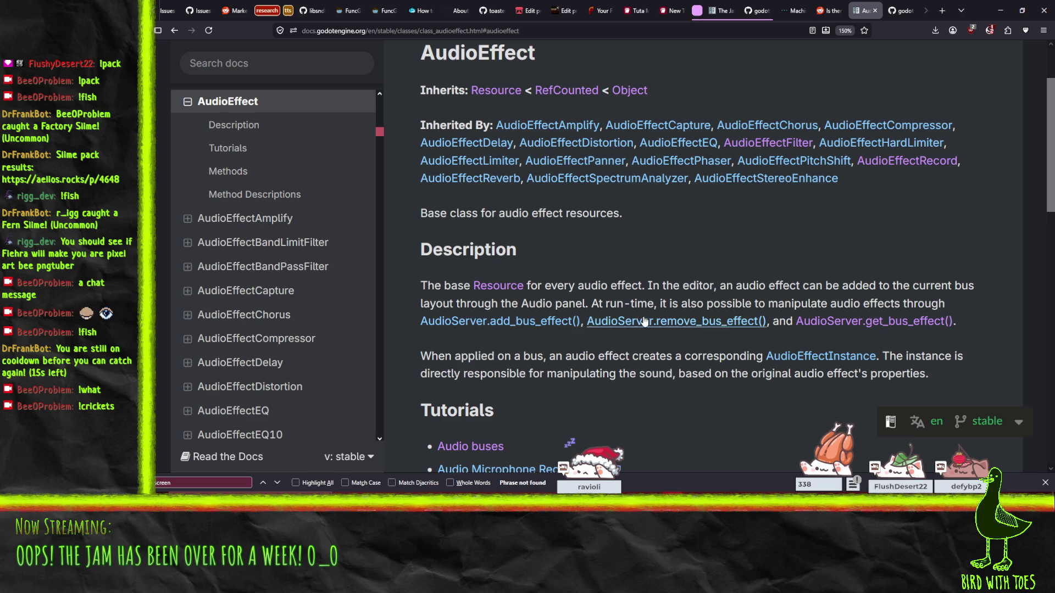
{"action": "scroll", "coordinate": [582, 352], "scroll_direction": "down", "scroll_amount": 6}
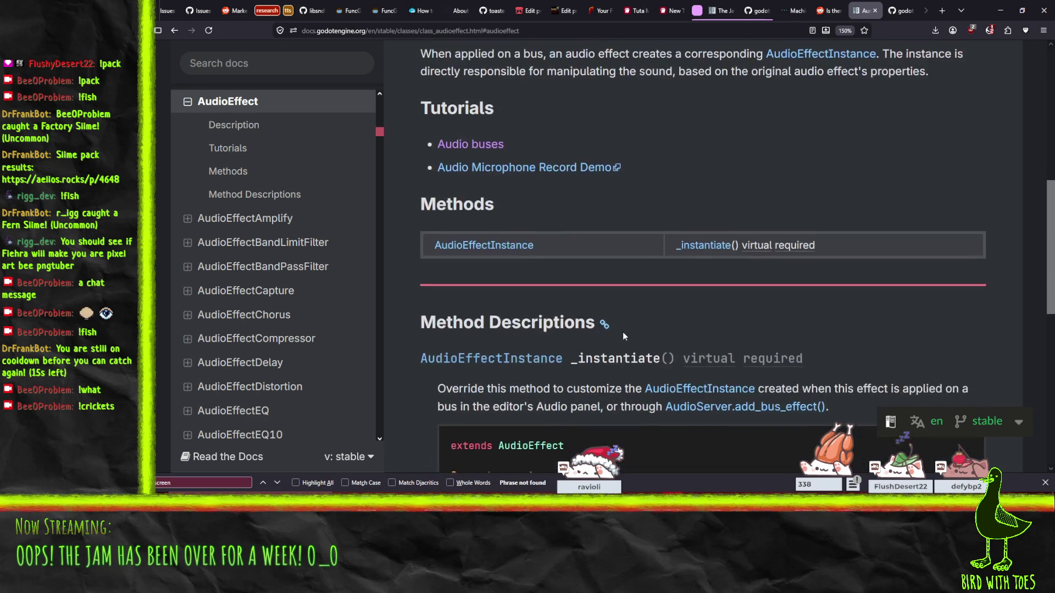
{"action": "scroll", "coordinate": [477, 258], "scroll_direction": "down", "scroll_amount": 5}
{"action": "scroll", "coordinate": [429, 255], "scroll_direction": "up", "scroll_amount": 8}
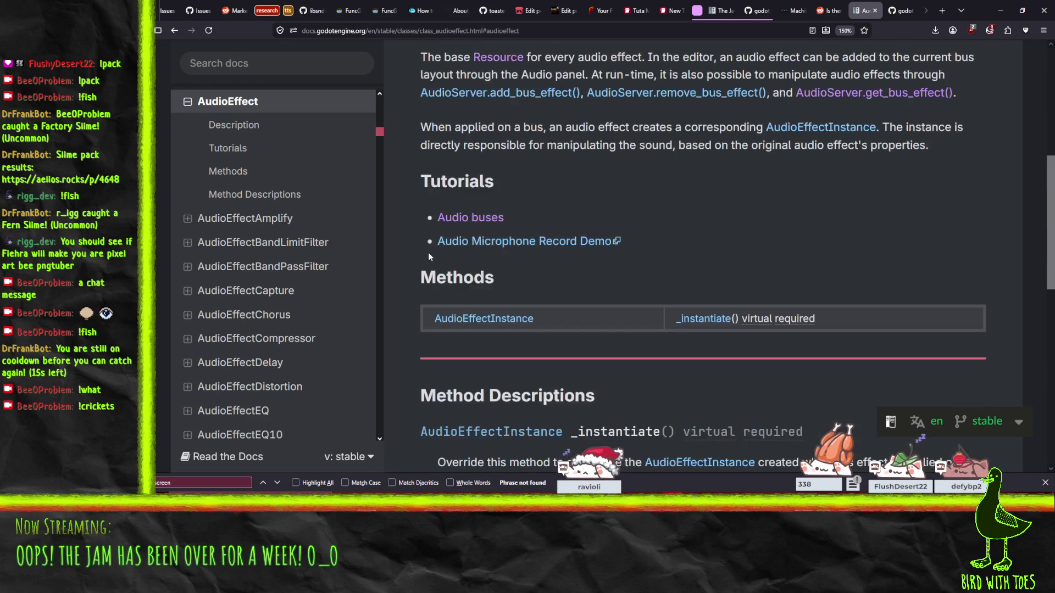
{"action": "scroll", "coordinate": [429, 258], "scroll_direction": "down", "scroll_amount": 5}
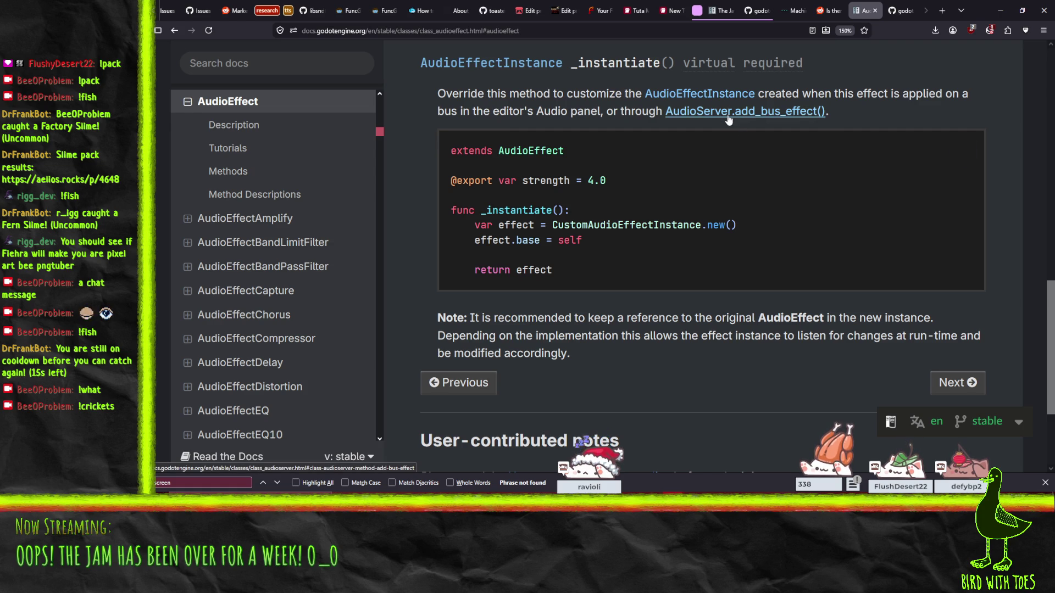
{"action": "scroll", "coordinate": [729, 120], "scroll_direction": "up", "scroll_amount": 10}
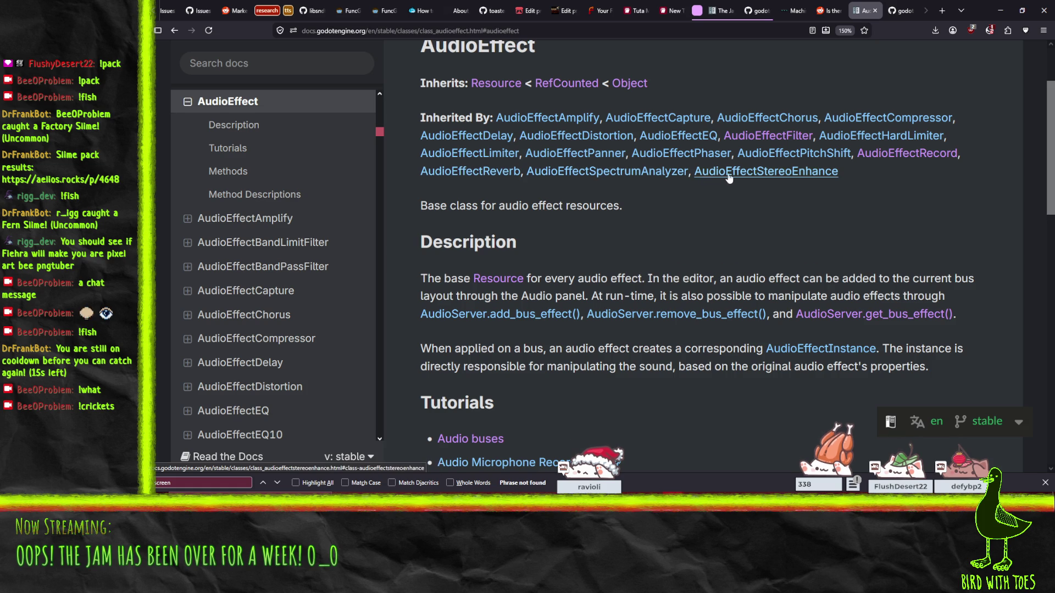
{"action": "left_click", "coordinate": [615, 181]}
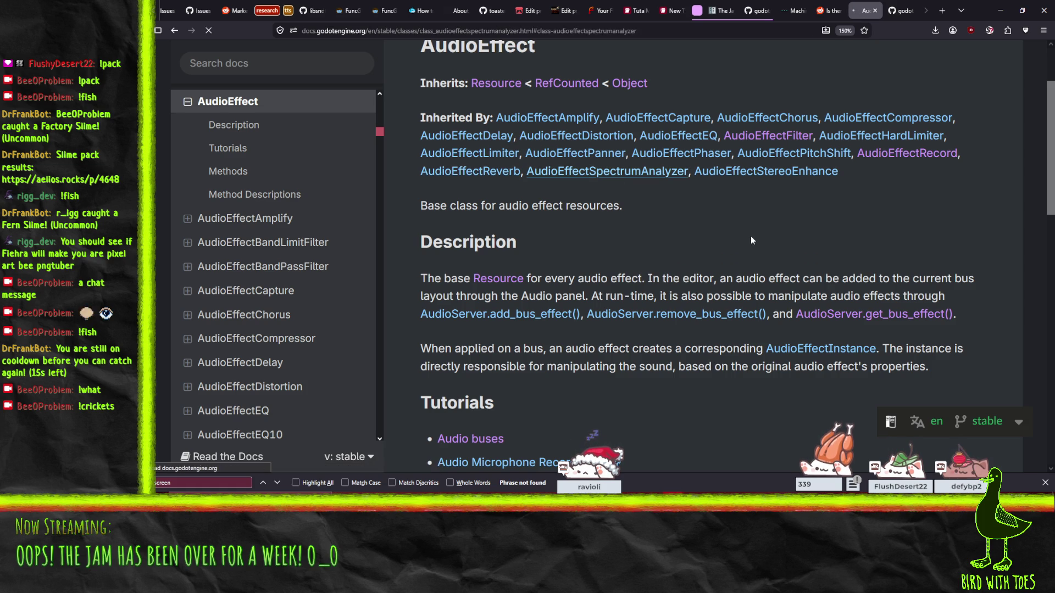
Step: Scroll through the AudioEffectSpectrumAnalyzer properties, FFTSize enumeration and descriptions, then back to the top
{"action": "scroll", "coordinate": [710, 217], "scroll_direction": "down", "scroll_amount": 5}
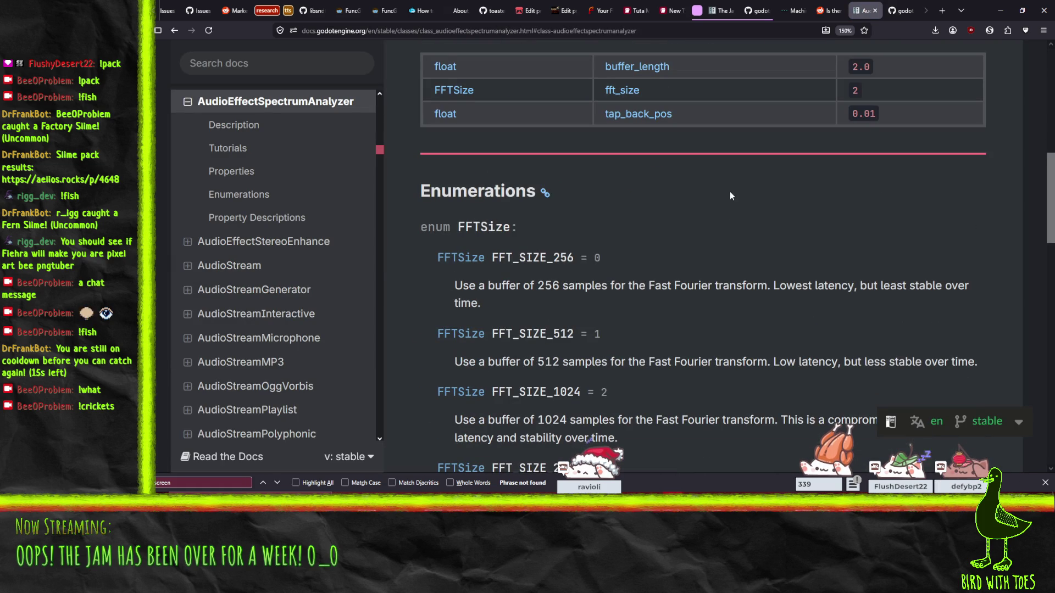
{"action": "scroll", "coordinate": [747, 217], "scroll_direction": "up", "scroll_amount": 3}
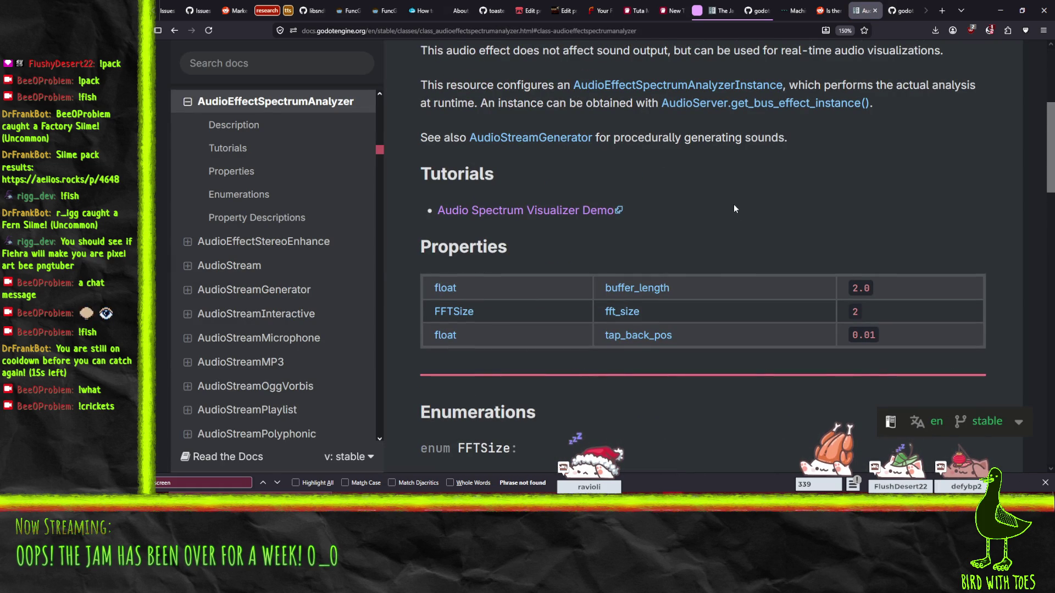
{"action": "scroll", "coordinate": [734, 206], "scroll_direction": "down", "scroll_amount": 2}
{"action": "scroll", "coordinate": [734, 206], "scroll_direction": "up", "scroll_amount": 2}
{"action": "scroll", "coordinate": [736, 212], "scroll_direction": "down", "scroll_amount": 15}
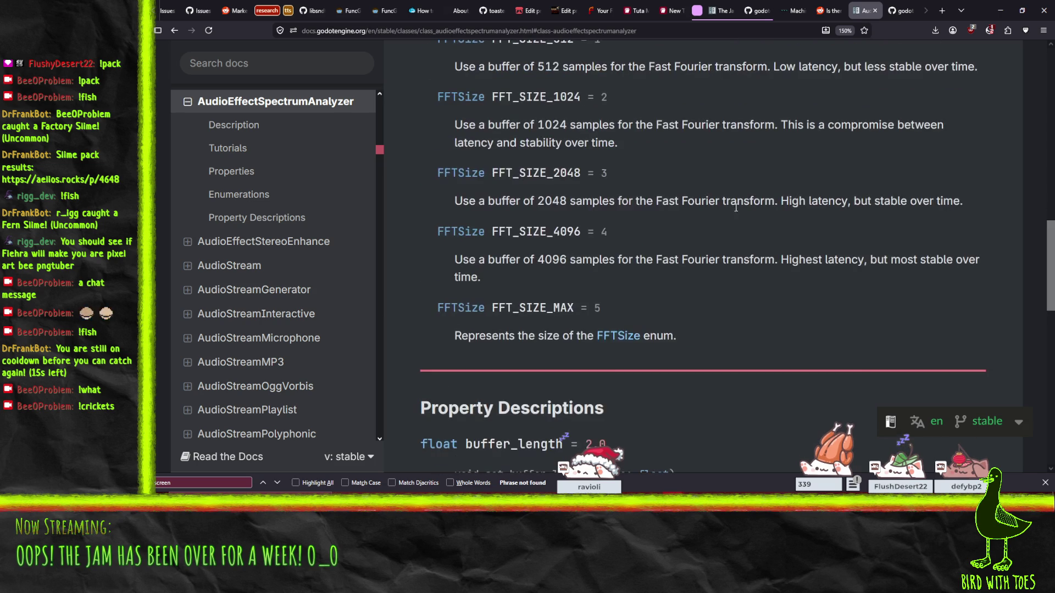
{"action": "scroll", "coordinate": [741, 221], "scroll_direction": "down", "scroll_amount": 2}
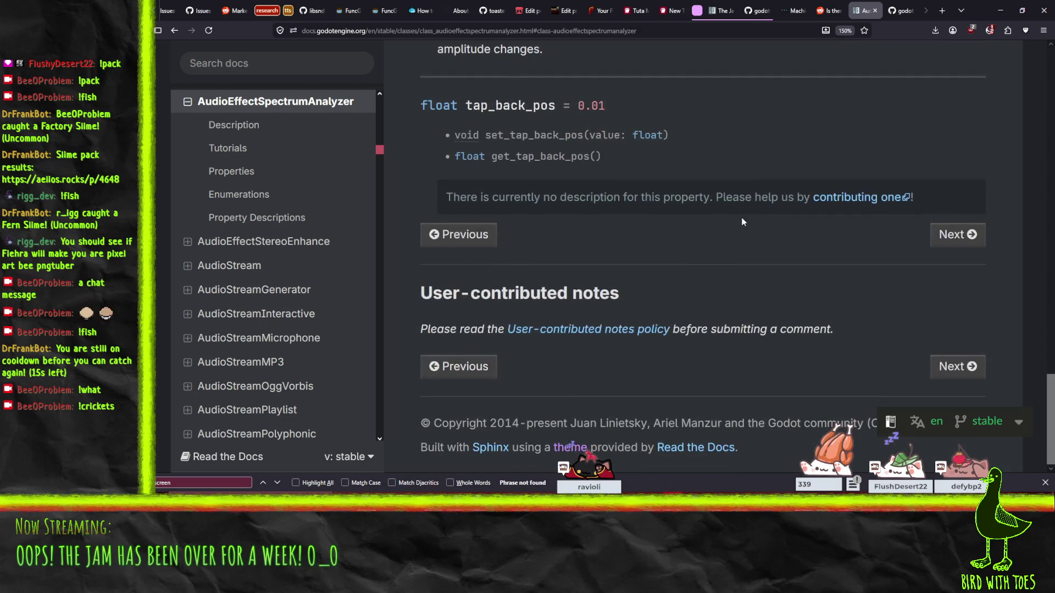
{"action": "scroll", "coordinate": [743, 222], "scroll_direction": "up", "scroll_amount": 4}
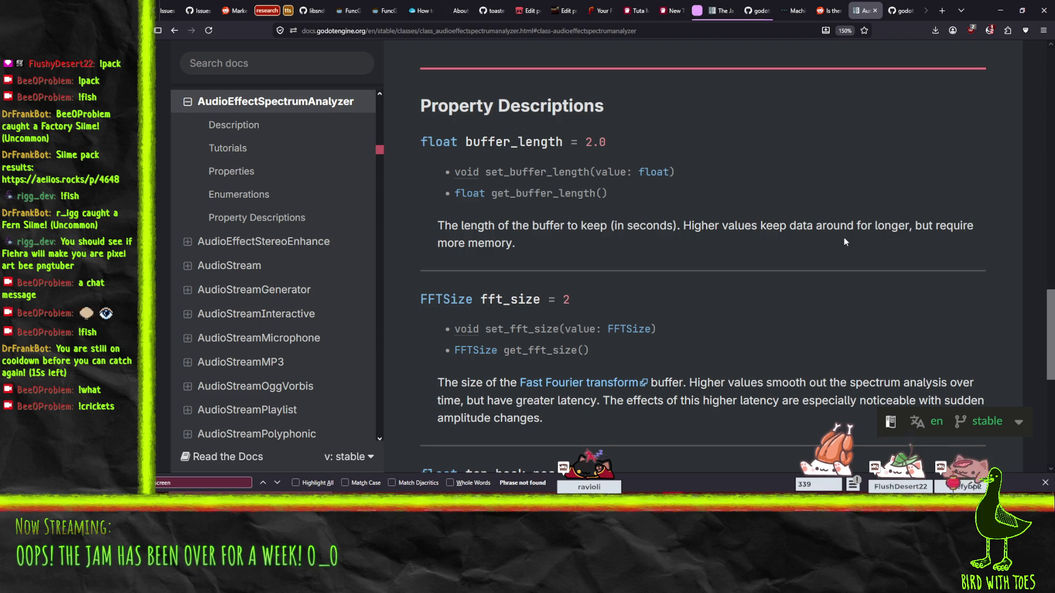
{"action": "scroll", "coordinate": [844, 242], "scroll_direction": "up", "scroll_amount": 10}
{"action": "scroll", "coordinate": [845, 248], "scroll_direction": "up", "scroll_amount": 2}
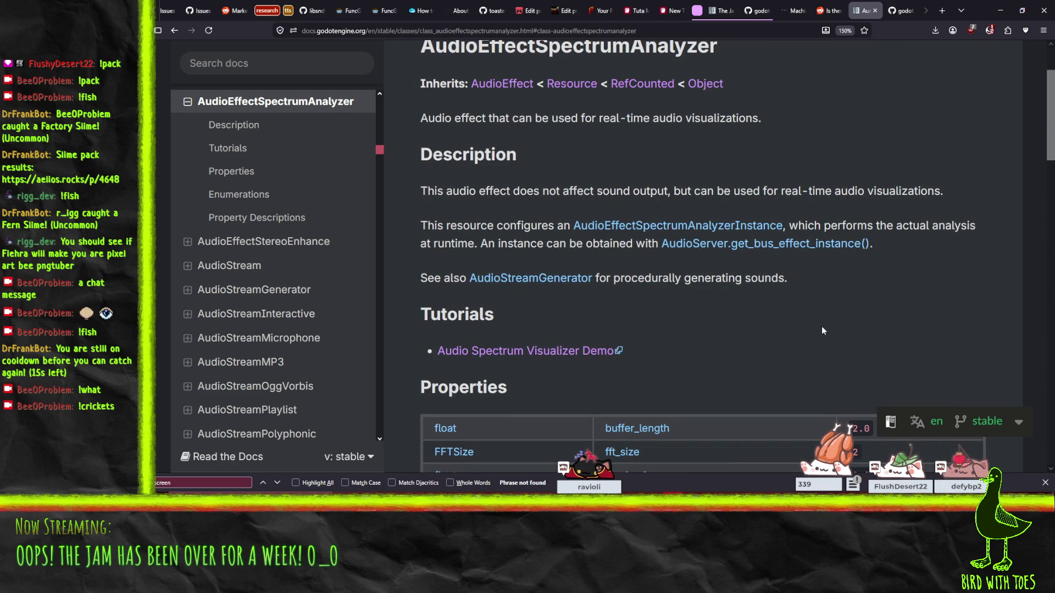
{"action": "left_click", "coordinate": [613, 234]}
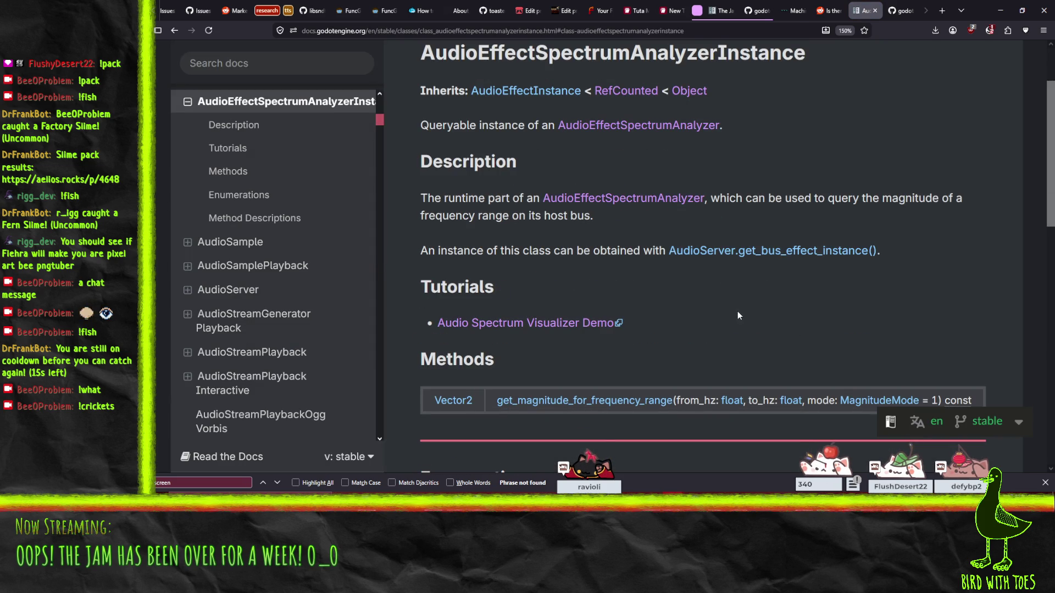
{"action": "scroll", "coordinate": [737, 312], "scroll_direction": "down", "scroll_amount": 5}
{"action": "scroll", "coordinate": [796, 255], "scroll_direction": "up", "scroll_amount": 3}
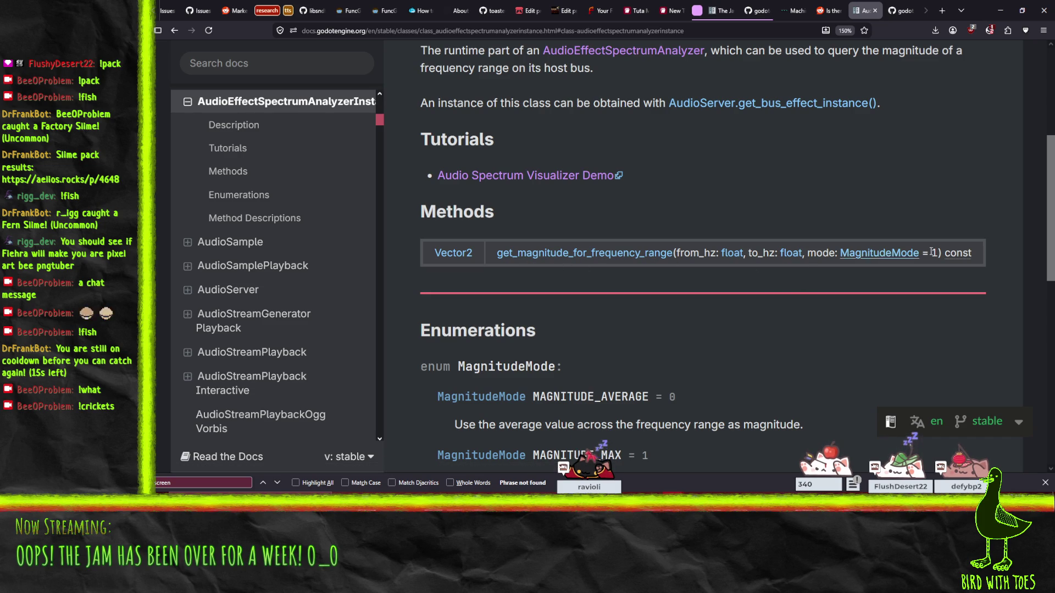
{"action": "scroll", "coordinate": [789, 286], "scroll_direction": "down", "scroll_amount": 5}
{"action": "scroll", "coordinate": [789, 287], "scroll_direction": "down", "scroll_amount": 2}
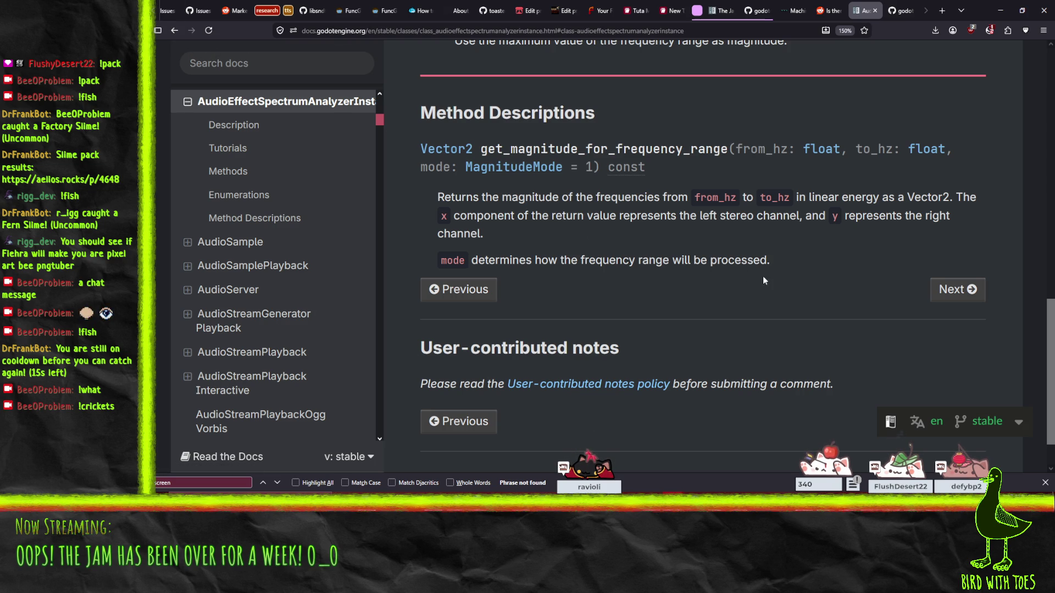
{"action": "scroll", "coordinate": [524, 180], "scroll_direction": "up", "scroll_amount": 5}
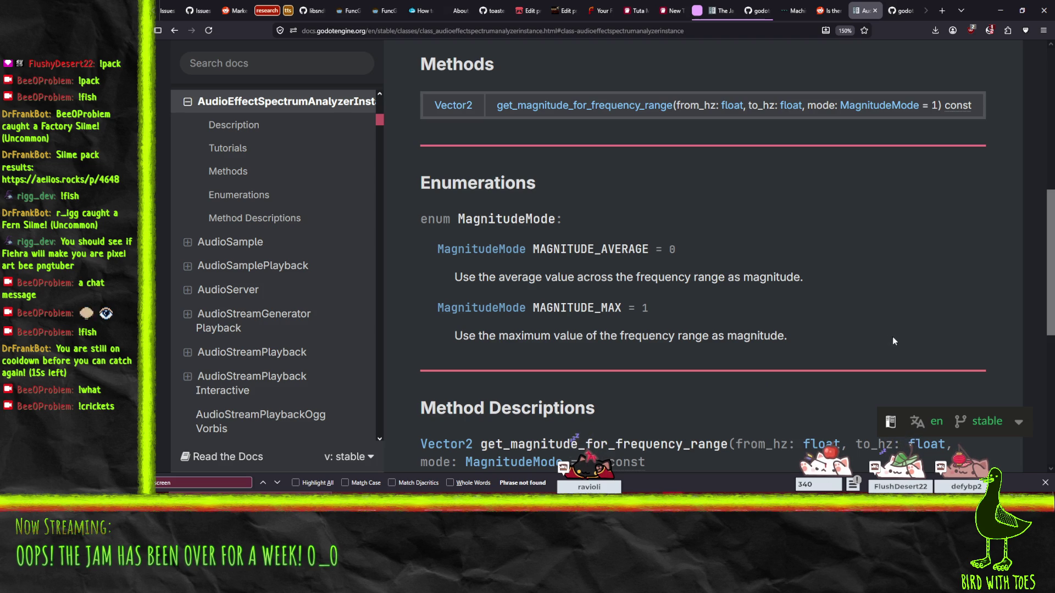
{"action": "scroll", "coordinate": [787, 308], "scroll_direction": "up", "scroll_amount": 3}
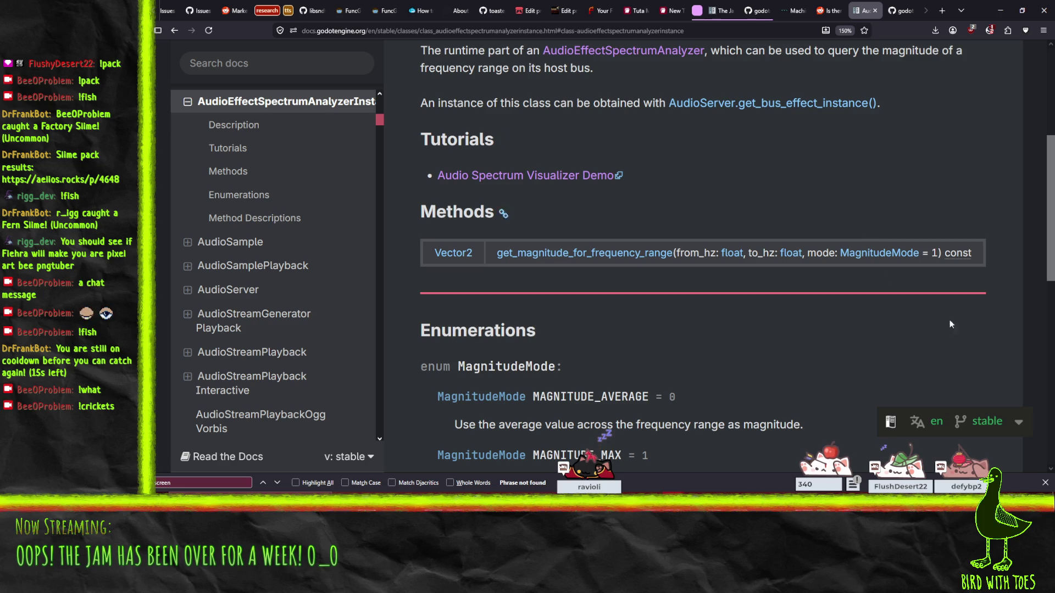
{"action": "left_click", "coordinate": [172, 32]}
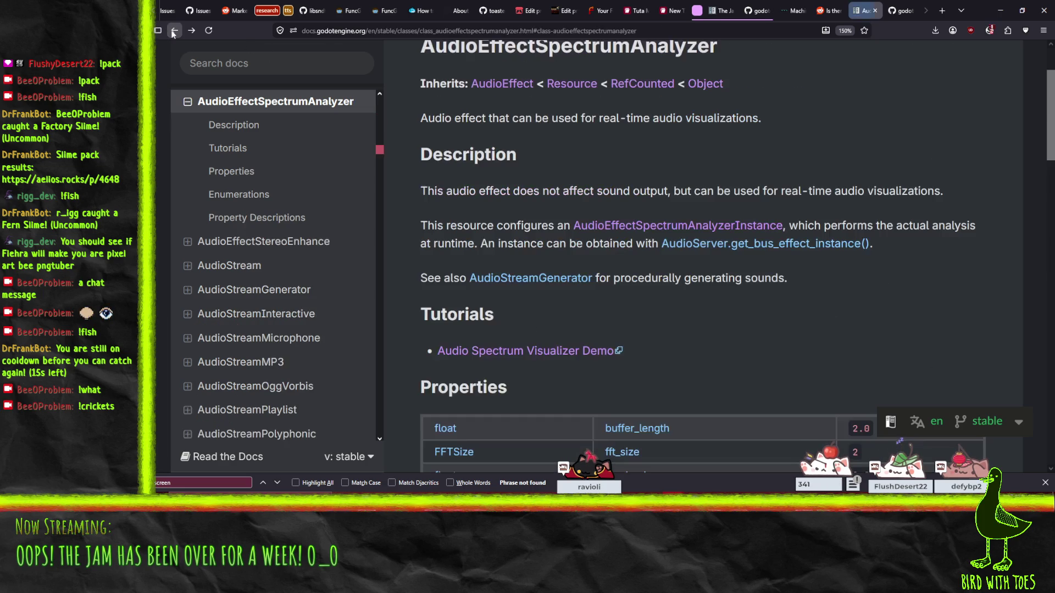
{"action": "left_click", "coordinate": [179, 31]}
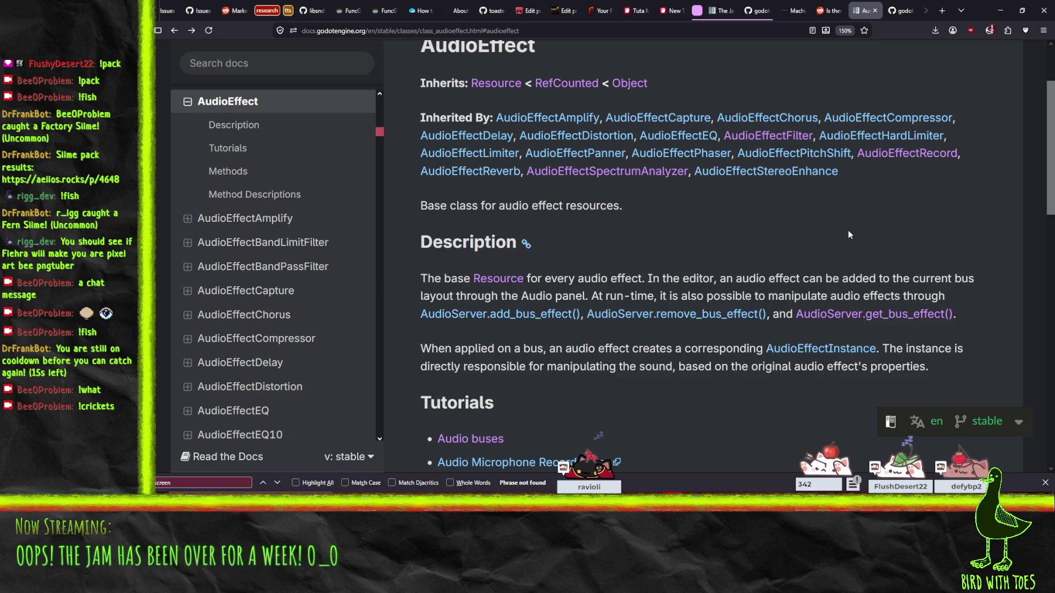
{"action": "left_click", "coordinate": [758, 171]}
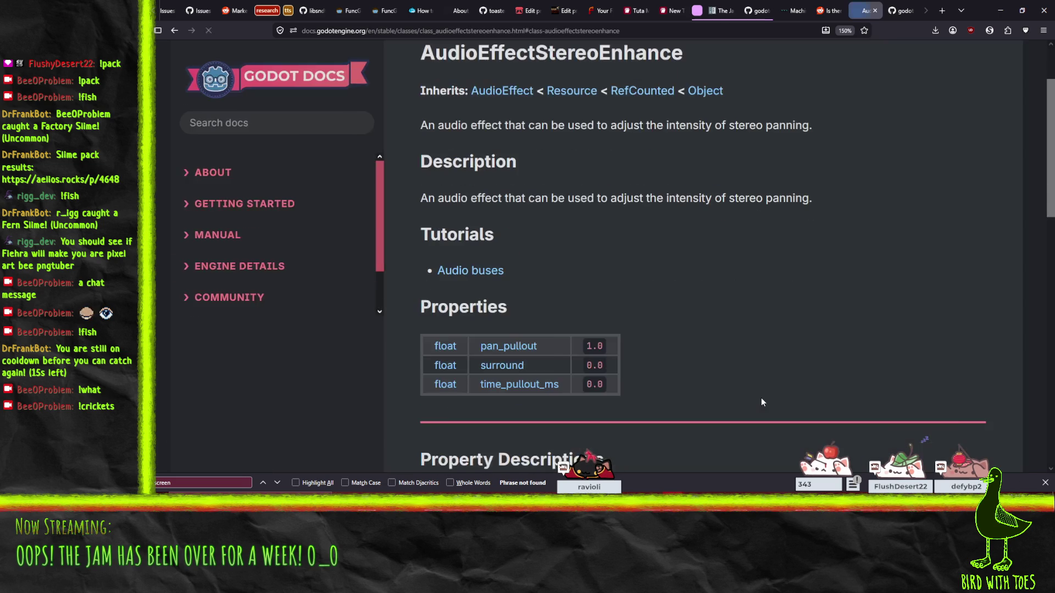
{"action": "scroll", "coordinate": [769, 258], "scroll_direction": "down", "scroll_amount": 5}
{"action": "scroll", "coordinate": [769, 257], "scroll_direction": "down", "scroll_amount": 4}
{"action": "scroll", "coordinate": [768, 259], "scroll_direction": "up", "scroll_amount": 15}
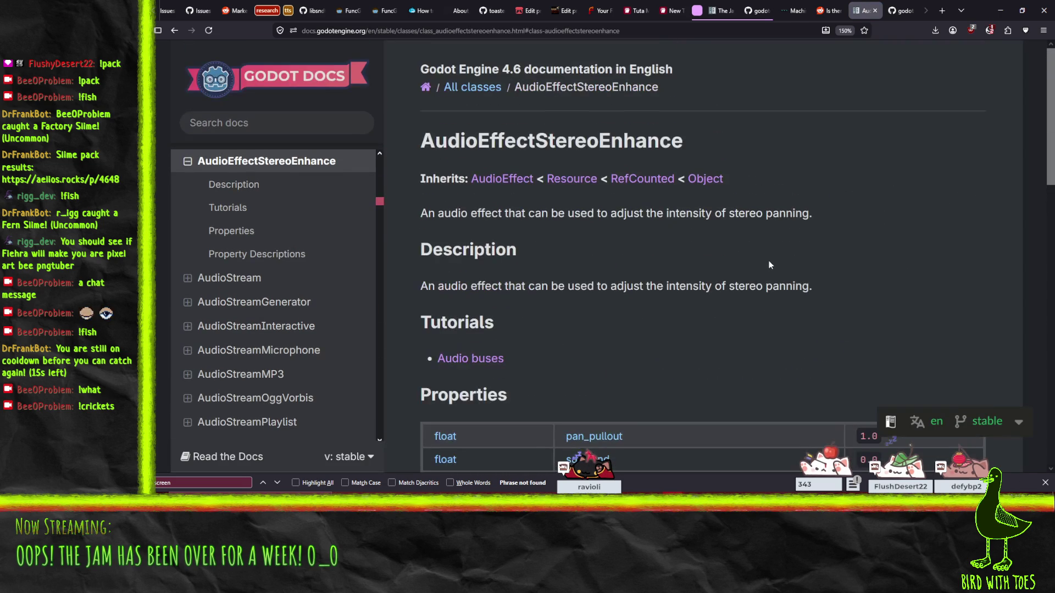
{"action": "left_click", "coordinate": [175, 31]}
{"action": "left_click", "coordinate": [176, 32]}
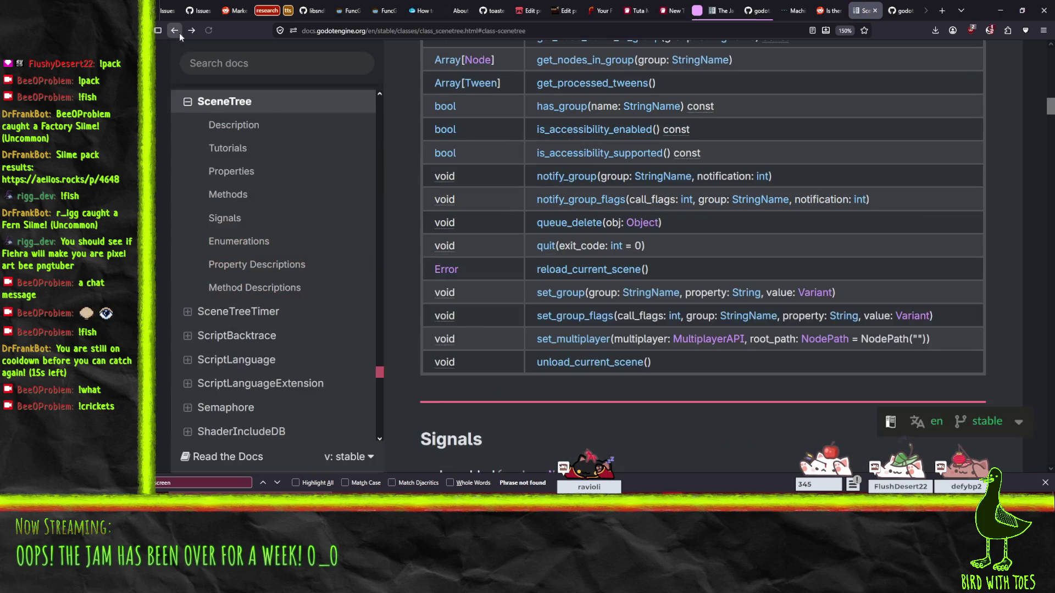
{"action": "left_click", "coordinate": [192, 30]}
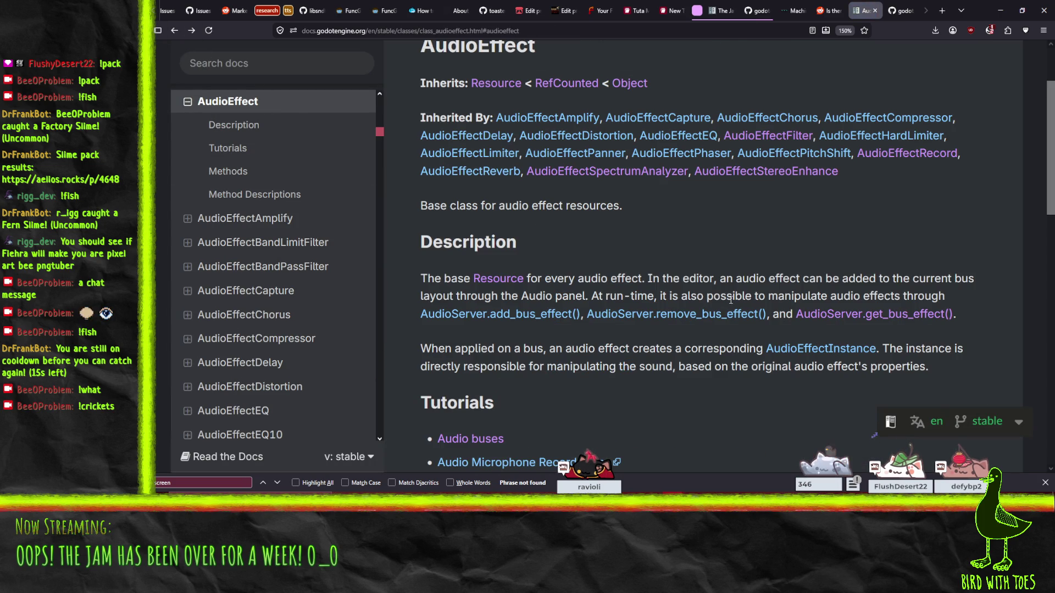
{"action": "left_click", "coordinate": [859, 317]}
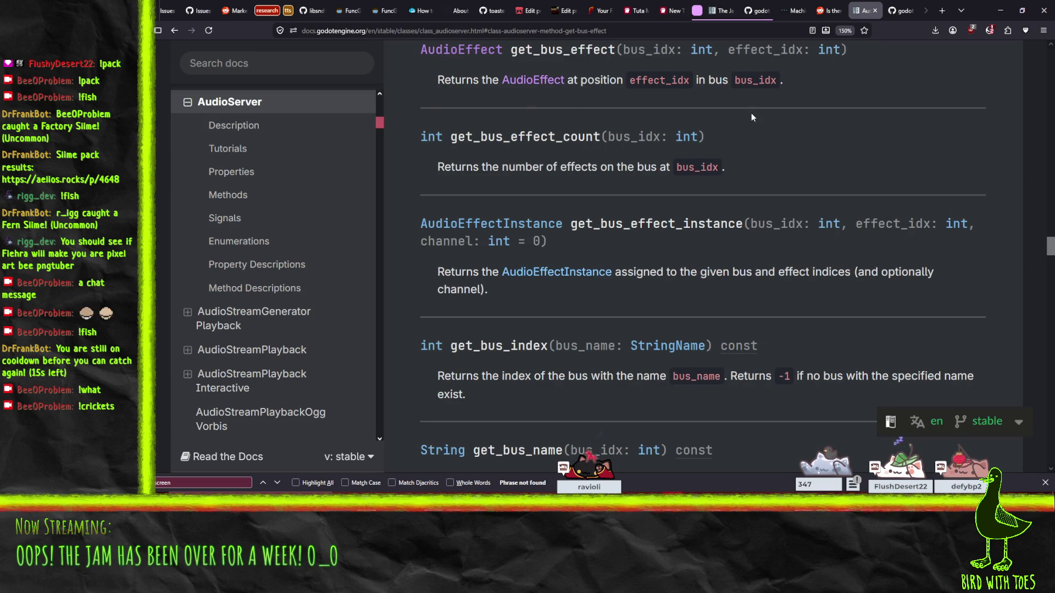
{"action": "scroll", "coordinate": [753, 114], "scroll_direction": "up", "scroll_amount": 2}
{"action": "left_click_drag", "start_coordinate": [759, 154], "coordinate": [824, 156]}
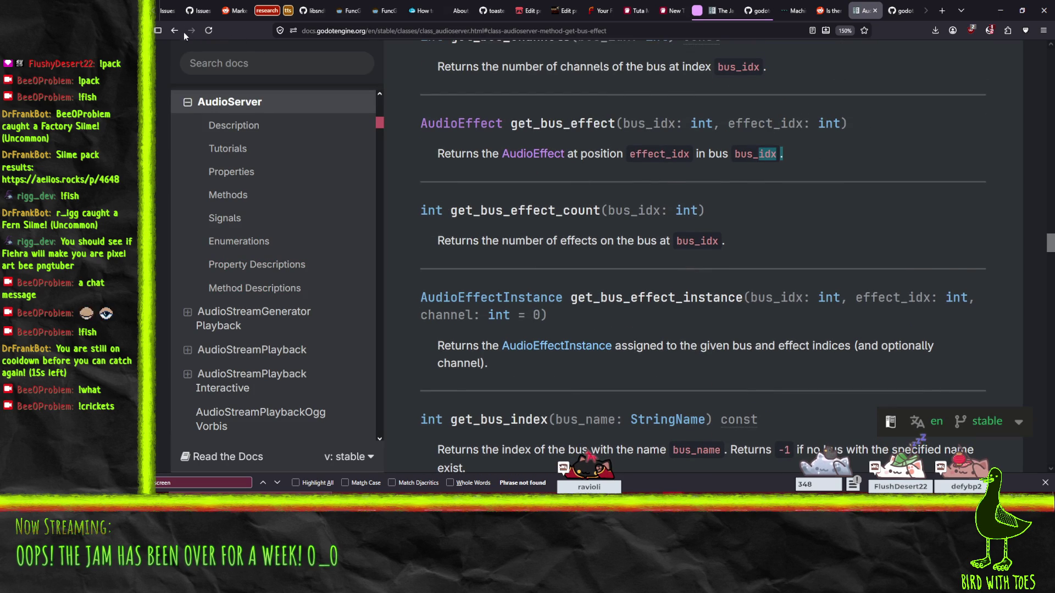
{"action": "left_click", "coordinate": [174, 30]}
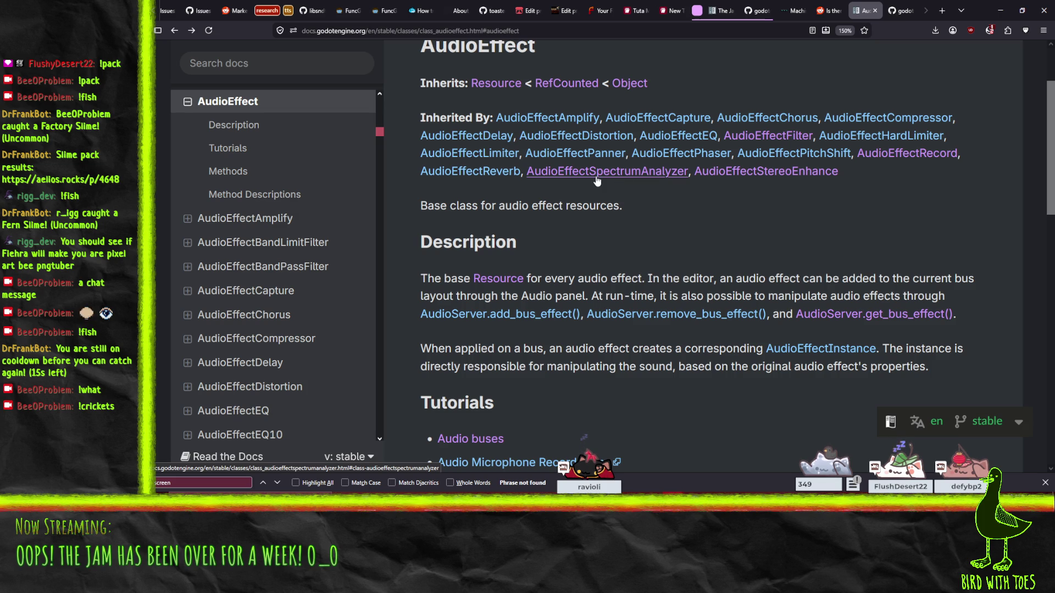
{"action": "scroll", "coordinate": [630, 232], "scroll_direction": "down", "scroll_amount": 6}
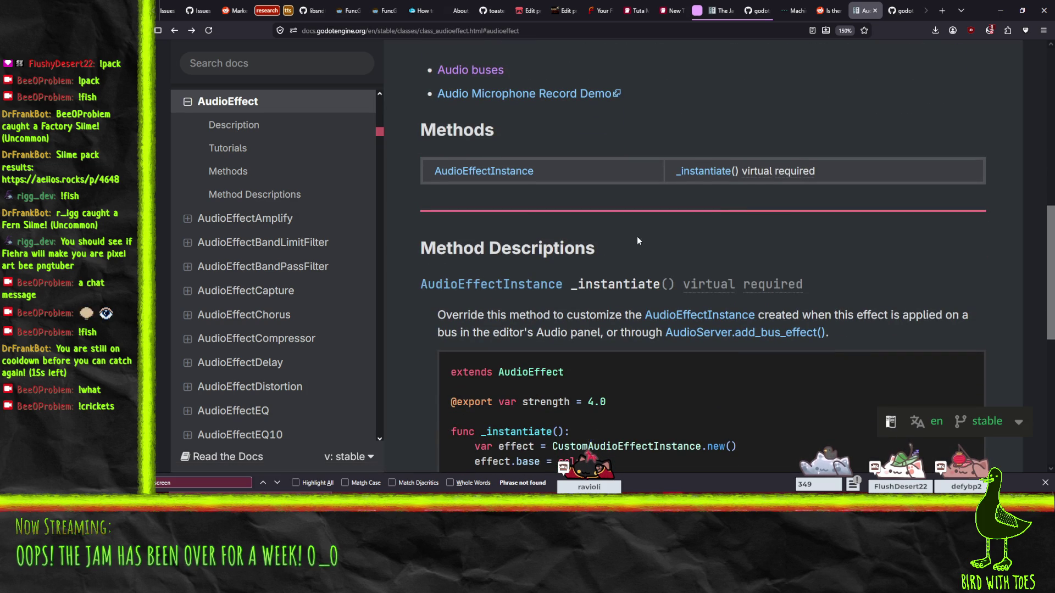
{"action": "scroll", "coordinate": [637, 239], "scroll_direction": "down", "scroll_amount": 5}
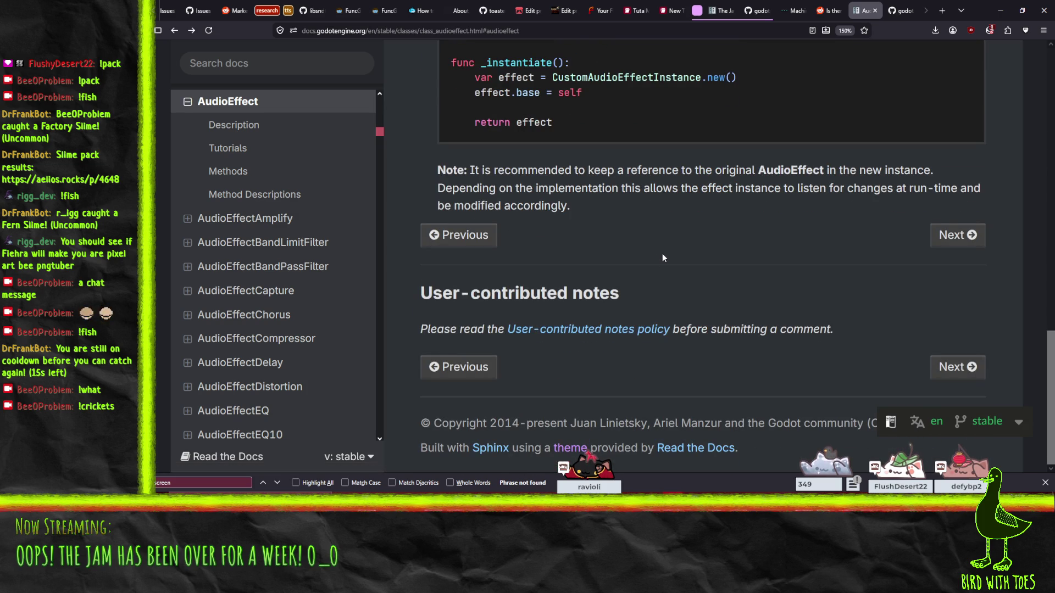
{"action": "scroll", "coordinate": [664, 258], "scroll_direction": "up", "scroll_amount": 3}
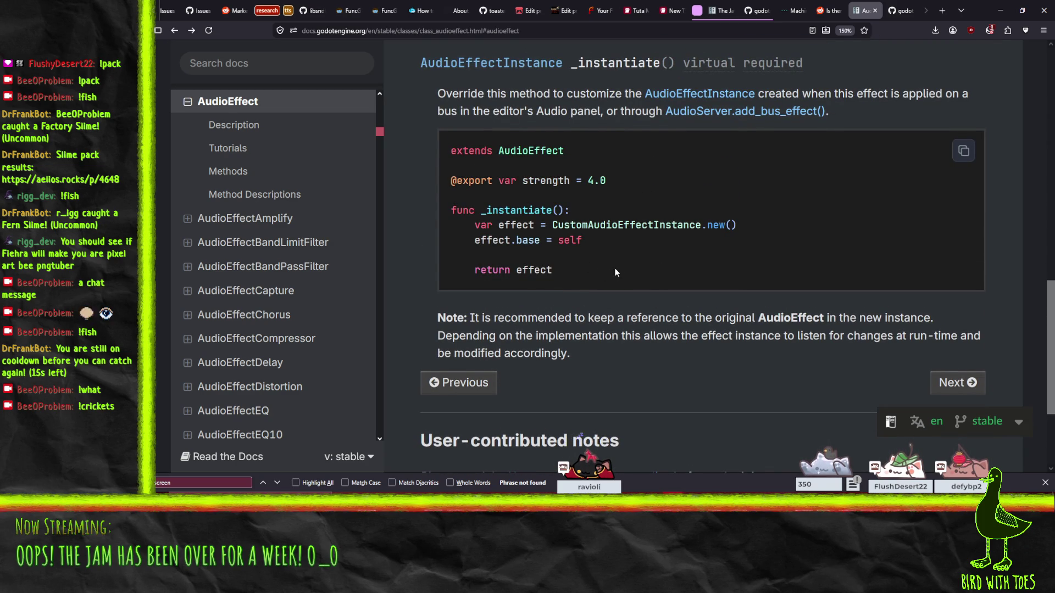
{"action": "scroll", "coordinate": [614, 272], "scroll_direction": "up", "scroll_amount": 2}
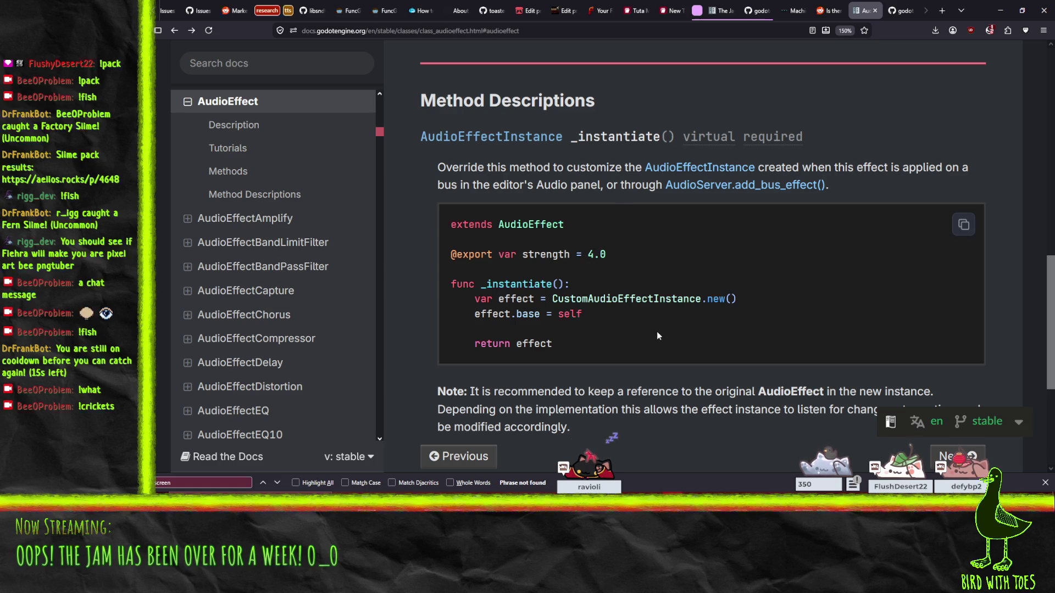
{"action": "scroll", "coordinate": [657, 335], "scroll_direction": "down", "scroll_amount": 3}
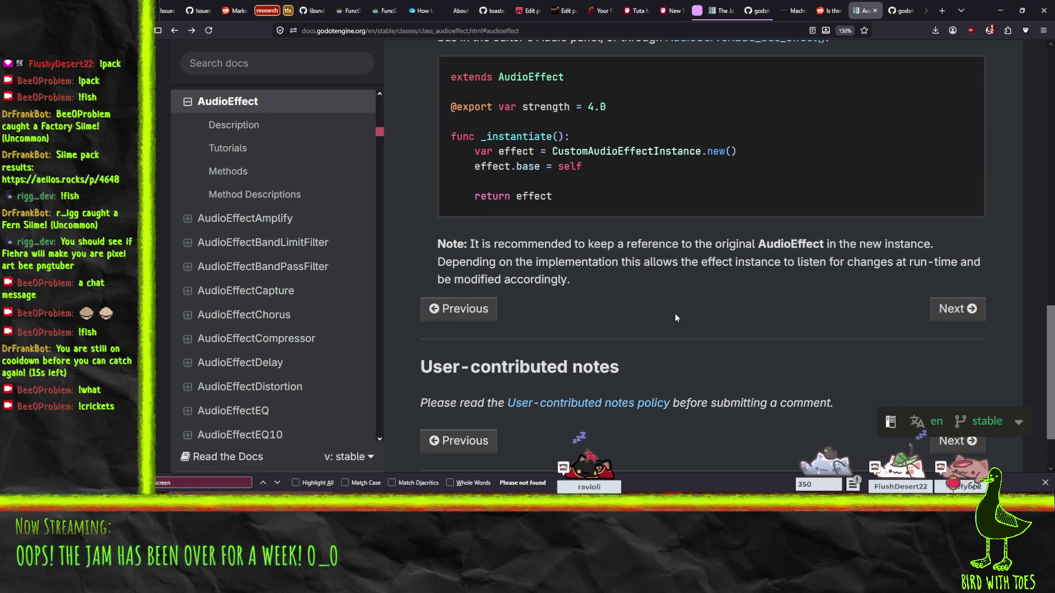
{"action": "scroll", "coordinate": [674, 313], "scroll_direction": "down", "scroll_amount": 2}
{"action": "scroll", "coordinate": [698, 314], "scroll_direction": "up", "scroll_amount": 3}
{"action": "scroll", "coordinate": [713, 315], "scroll_direction": "down", "scroll_amount": 2}
{"action": "scroll", "coordinate": [713, 315], "scroll_direction": "up", "scroll_amount": 3}
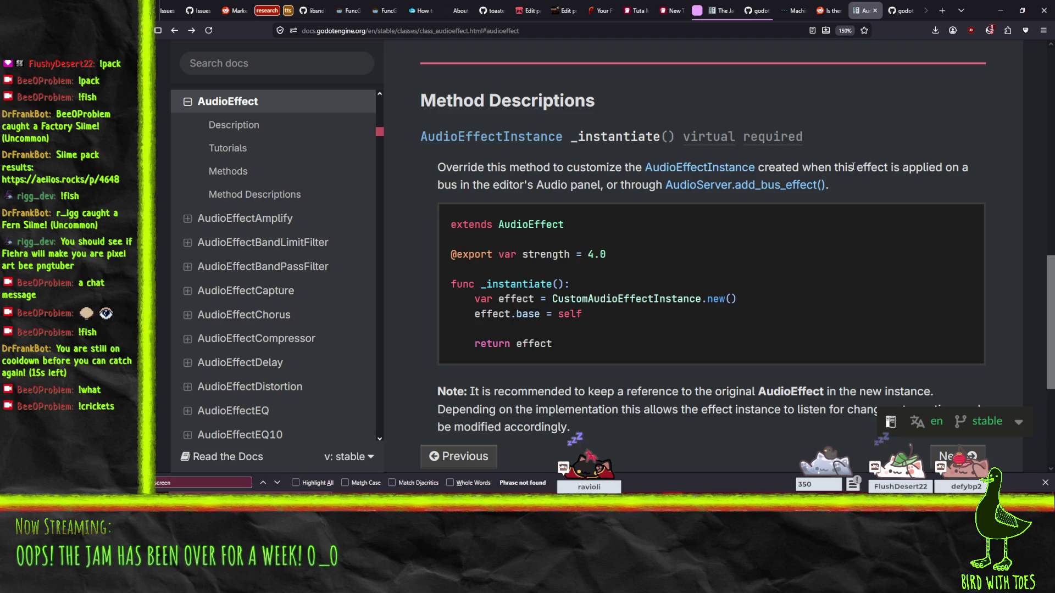
{"action": "left_click", "coordinate": [705, 172]}
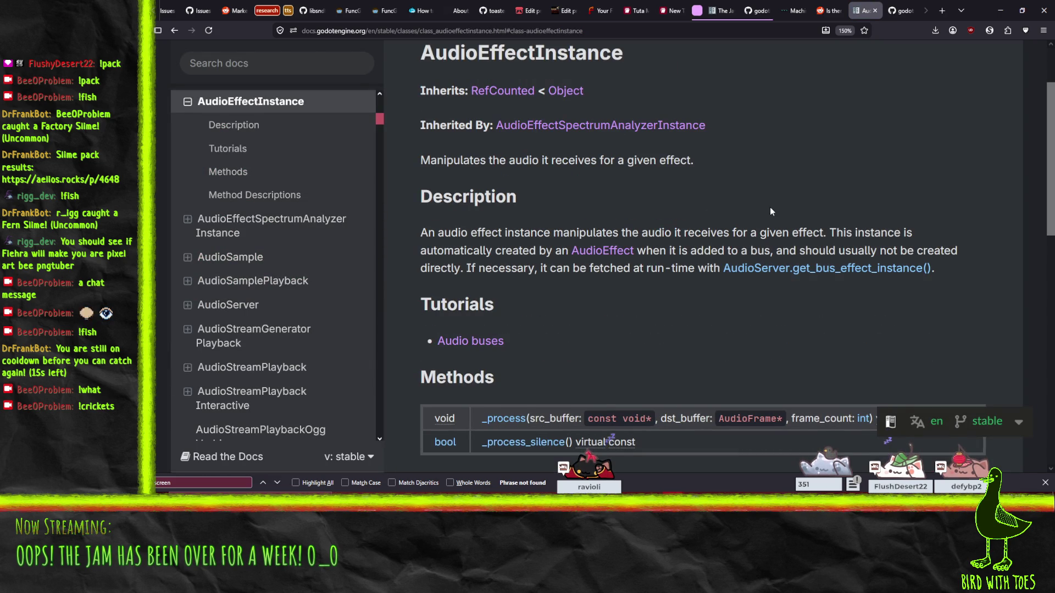
Step: Scroll through the AudioEffectInstance reference, skimming toward its _process and _process_silence method descriptions
{"action": "scroll", "coordinate": [765, 263], "scroll_direction": "down", "scroll_amount": 4}
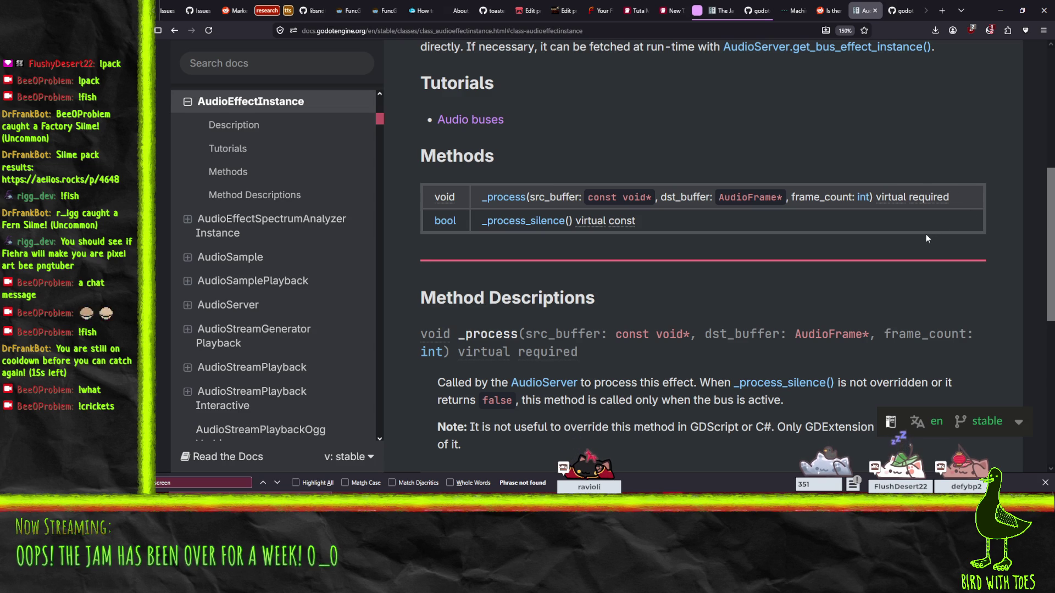
{"action": "scroll", "coordinate": [695, 285], "scroll_direction": "down", "scroll_amount": 4}
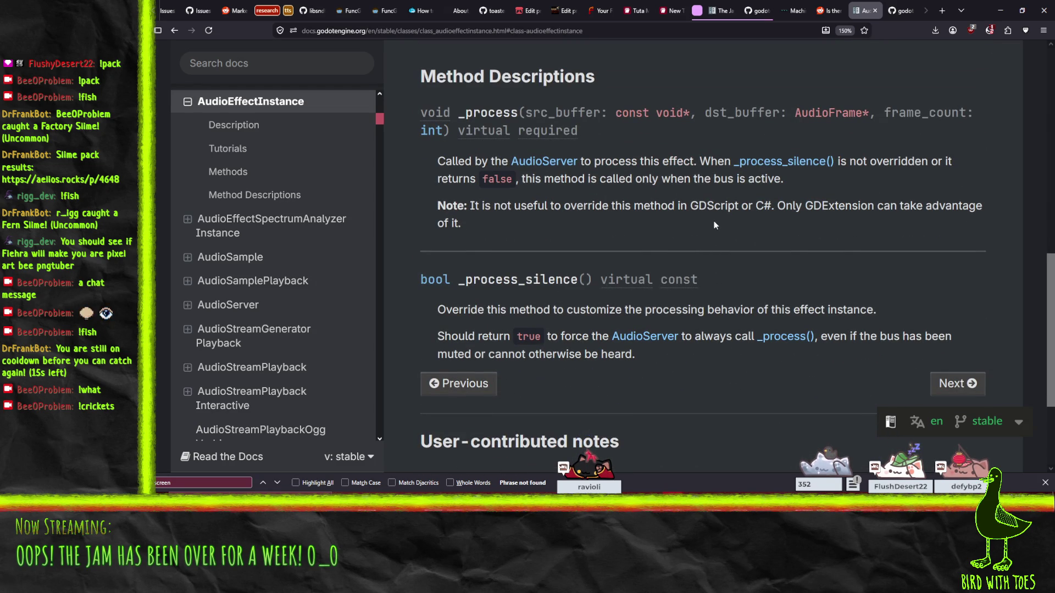
{"action": "scroll", "coordinate": [713, 222], "scroll_direction": "up", "scroll_amount": 10}
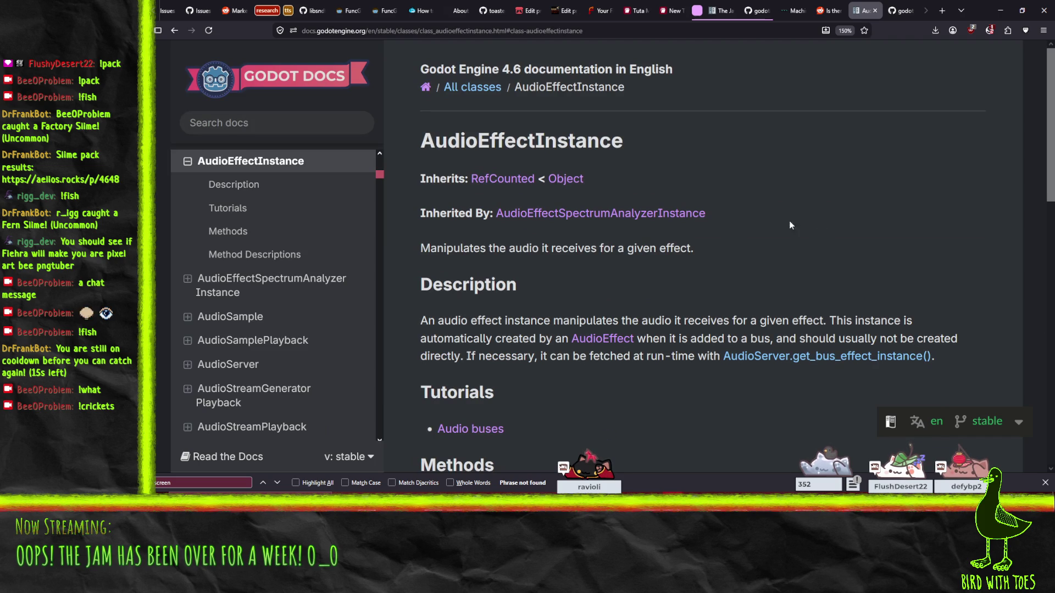
{"action": "scroll", "coordinate": [767, 226], "scroll_direction": "down", "scroll_amount": 7}
{"action": "scroll", "coordinate": [767, 226], "scroll_direction": "up", "scroll_amount": 1}
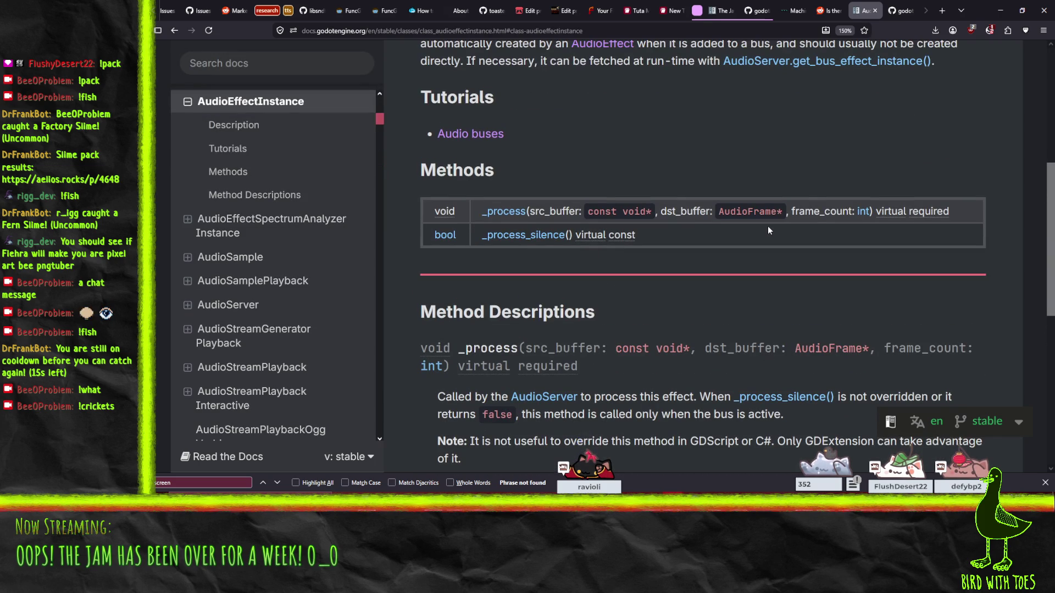
{"action": "scroll", "coordinate": [768, 229], "scroll_direction": "down", "scroll_amount": 1}
{"action": "scroll", "coordinate": [677, 187], "scroll_direction": "down", "scroll_amount": 3}
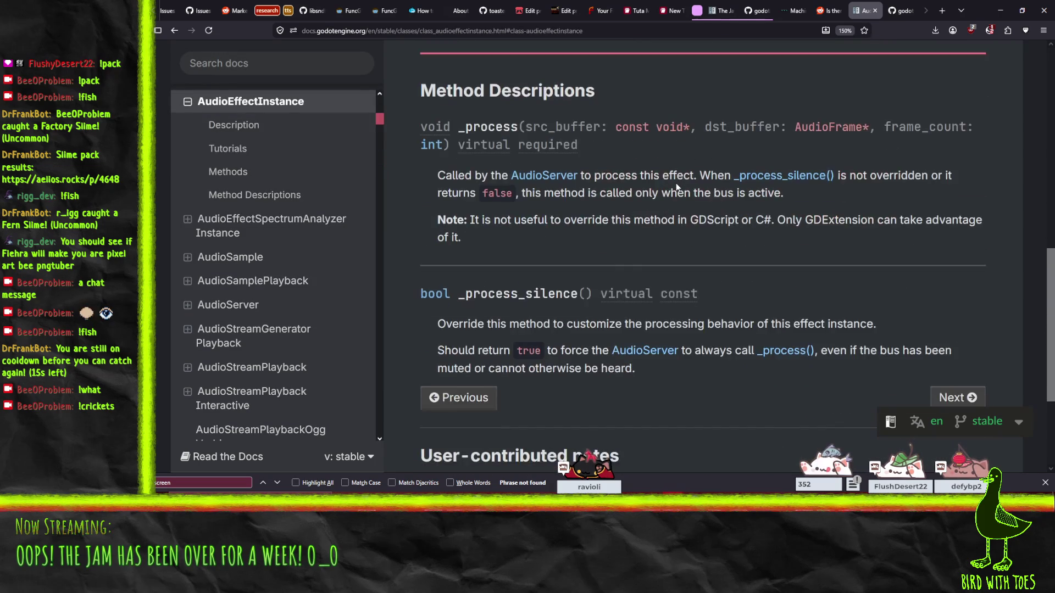
{"action": "scroll", "coordinate": [677, 188], "scroll_direction": "down", "scroll_amount": 1}
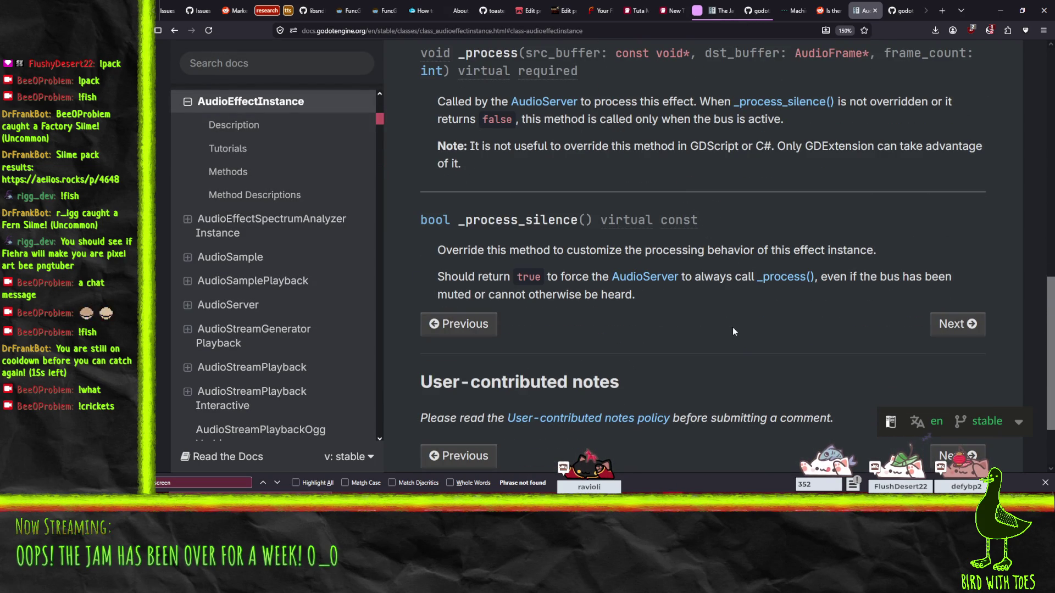
{"action": "scroll", "coordinate": [716, 338], "scroll_direction": "up", "scroll_amount": 1}
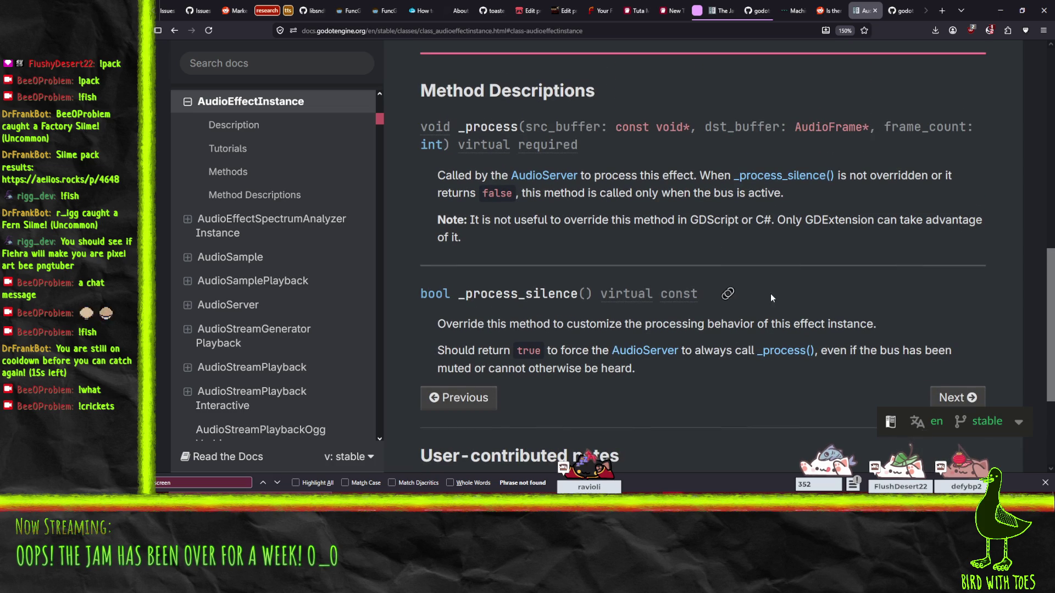
{"action": "scroll", "coordinate": [772, 296], "scroll_direction": "up", "scroll_amount": 1}
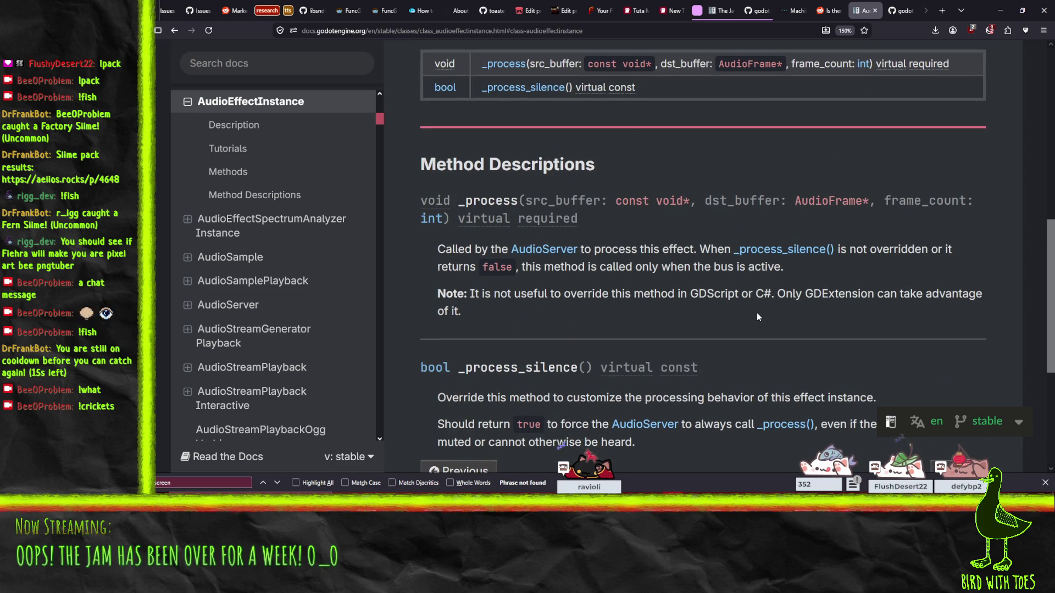
{"action": "scroll", "coordinate": [757, 314], "scroll_direction": "up", "scroll_amount": 6}
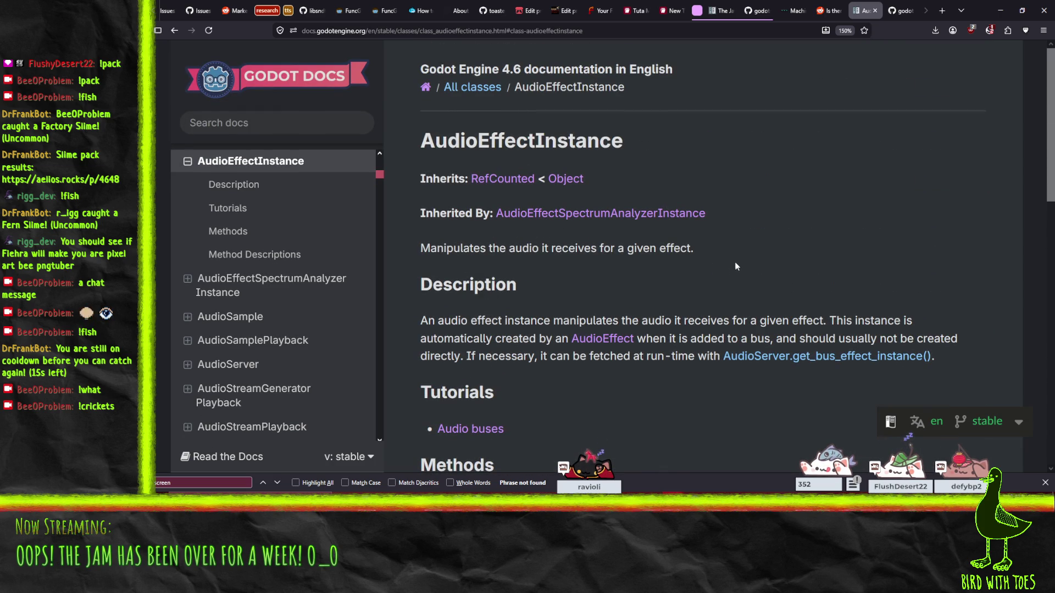
Step: Highlight the note that overriding _process only works from GDExtension, not GDScript or C#
{"action": "scroll", "coordinate": [730, 271], "scroll_direction": "down", "scroll_amount": 2}
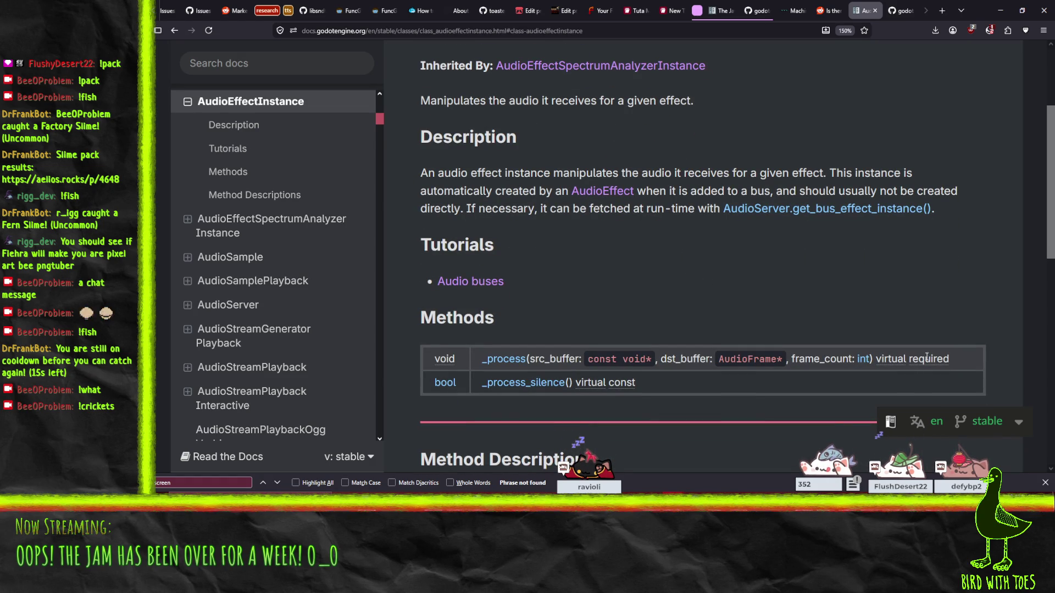
{"action": "scroll", "coordinate": [745, 280], "scroll_direction": "down", "scroll_amount": 1}
{"action": "scroll", "coordinate": [745, 280], "scroll_direction": "down", "scroll_amount": 2}
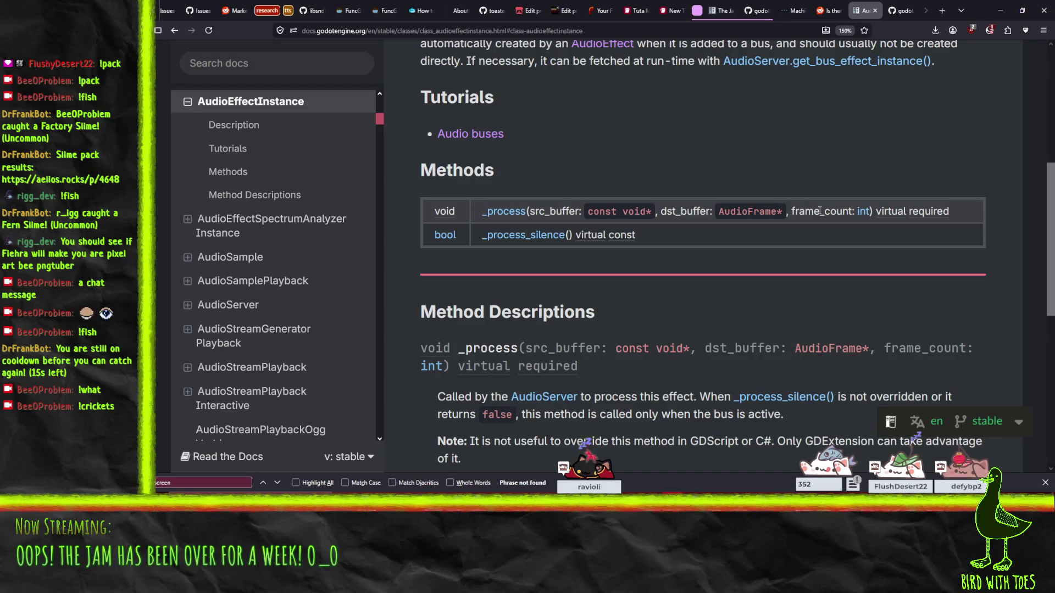
{"action": "scroll", "coordinate": [714, 248], "scroll_direction": "down", "scroll_amount": 3}
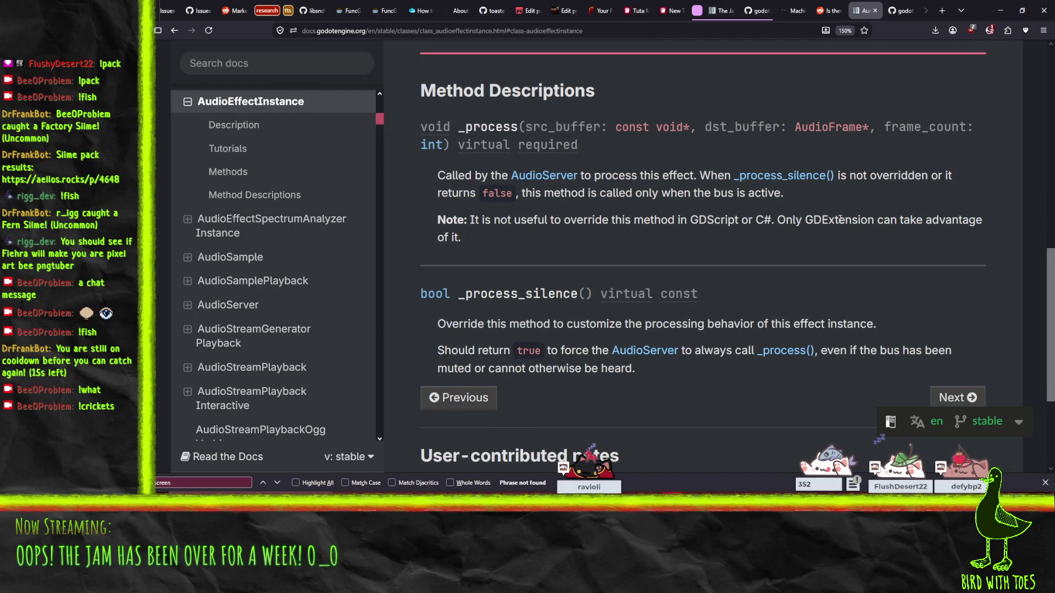
{"action": "left_click_drag", "start_coordinate": [438, 220], "coordinate": [559, 255]}
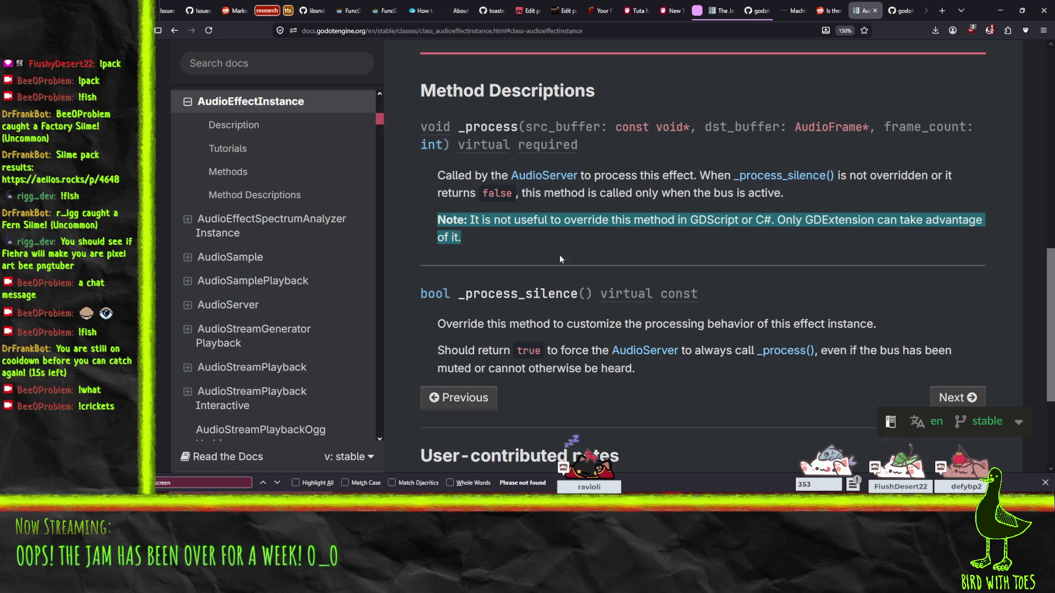